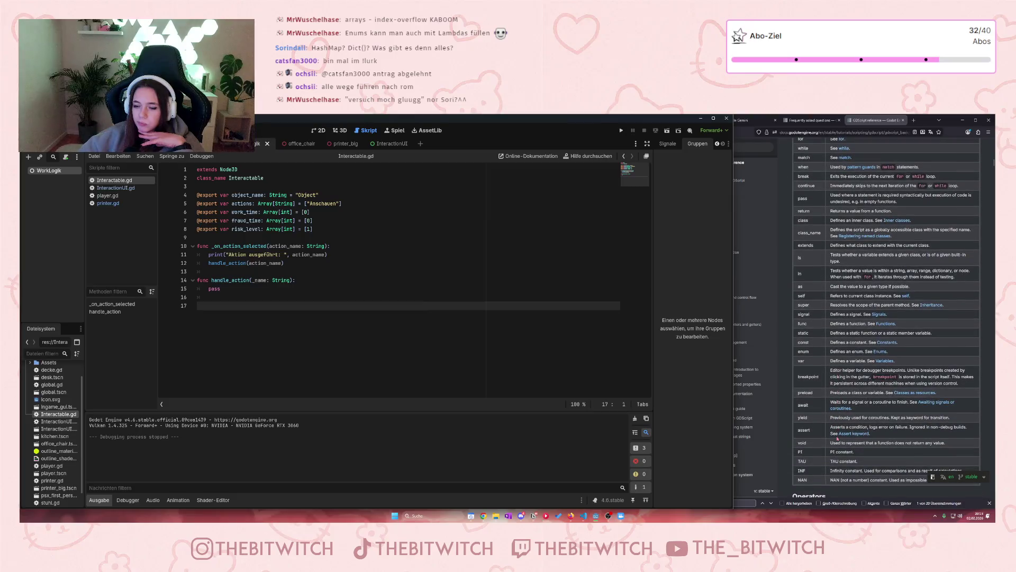
scroll(837, 438, "down", 2)
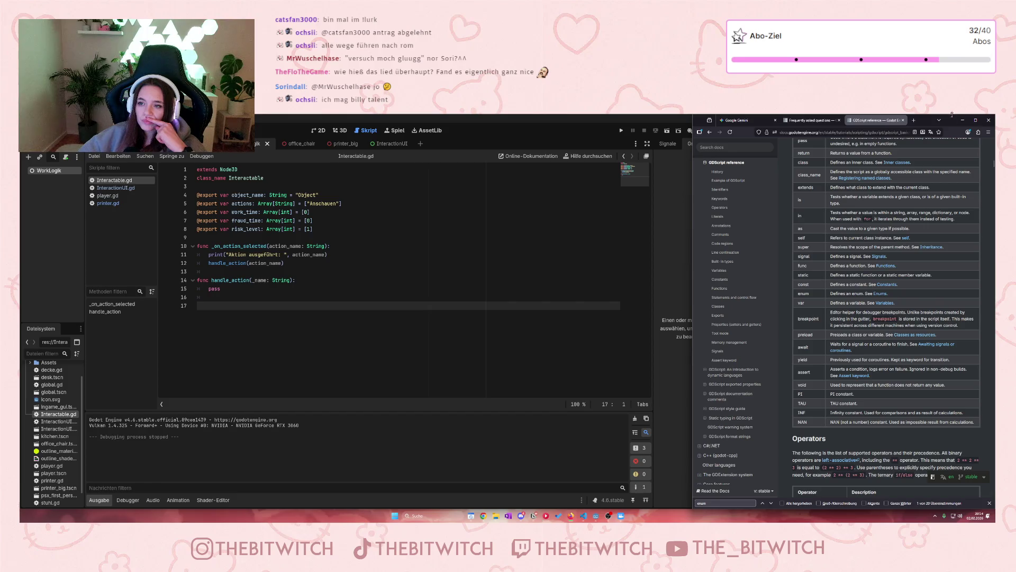
Shrink and minimize the documentation browser so the Copilot chat shows beside Interactable.gd
left_click_drag(960, 120, 872, 199)
left_click(874, 199)
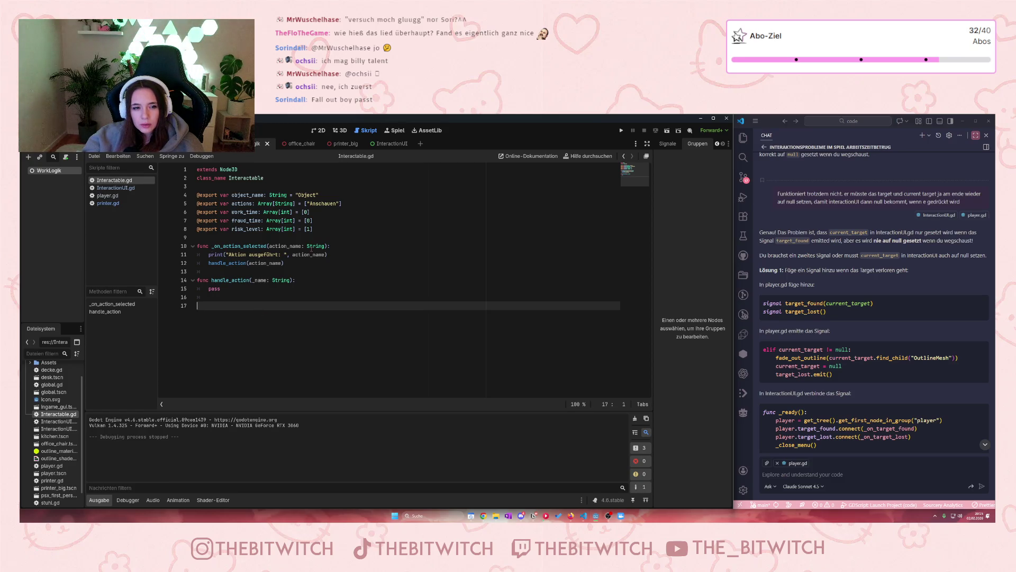
mouse_move(263, 263)
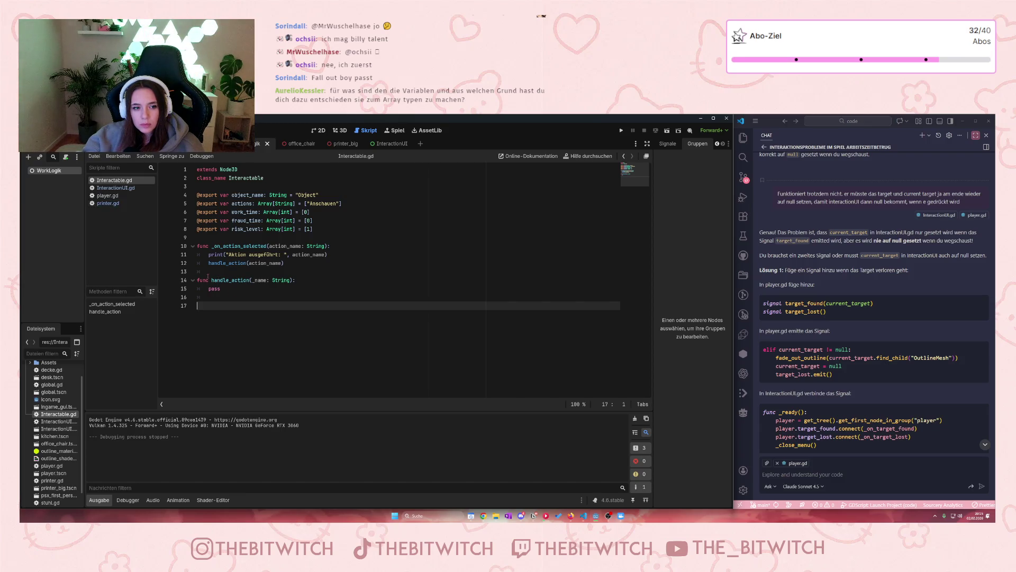
left_click_drag(210, 270, 221, 290)
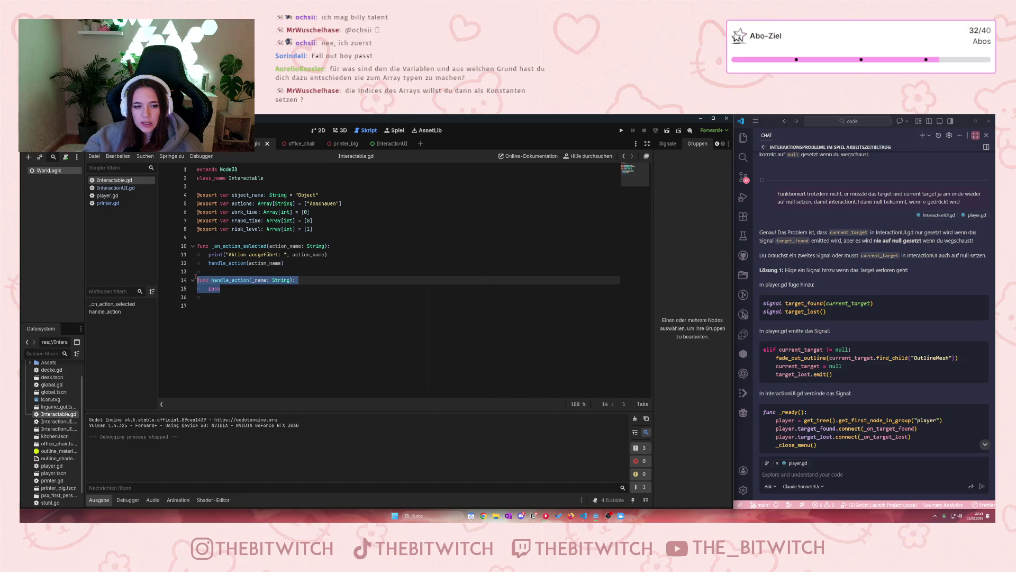
left_click(229, 290)
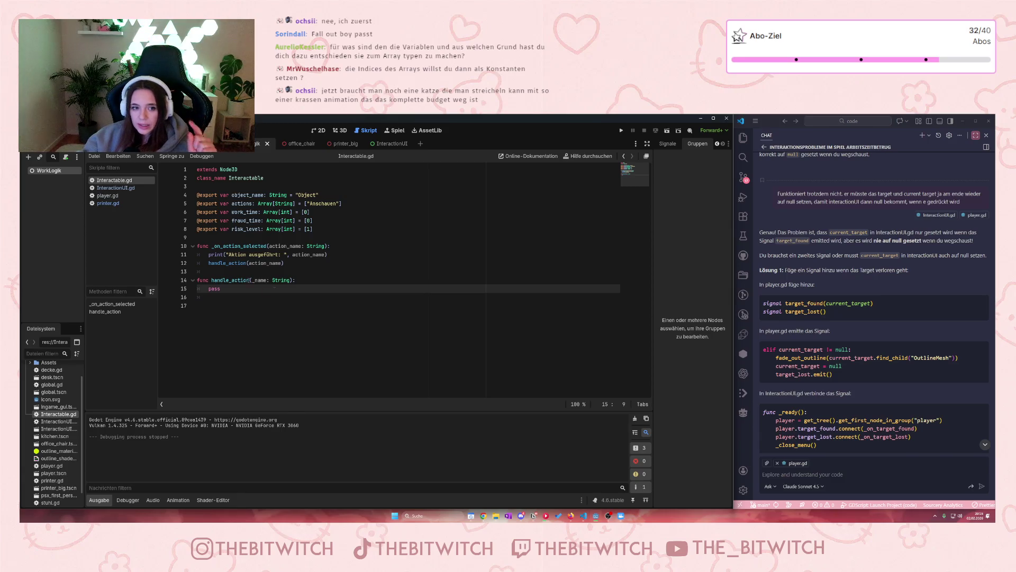
mouse_move(264, 210)
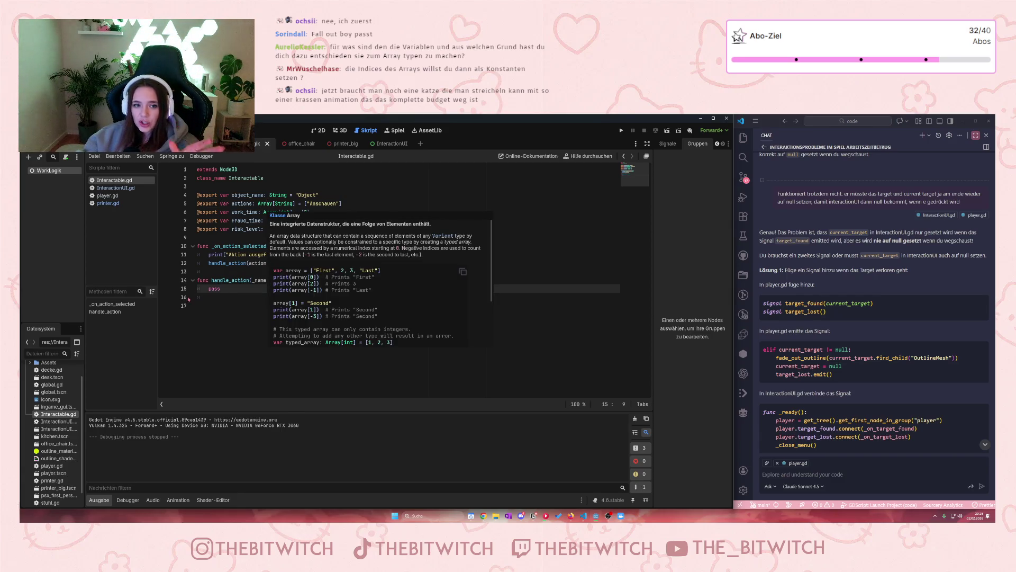
Switch from InteractionUI.gd to printer.gd, then reopen the GDScript reference from the taskbar
left_click(115, 188)
left_click(108, 203)
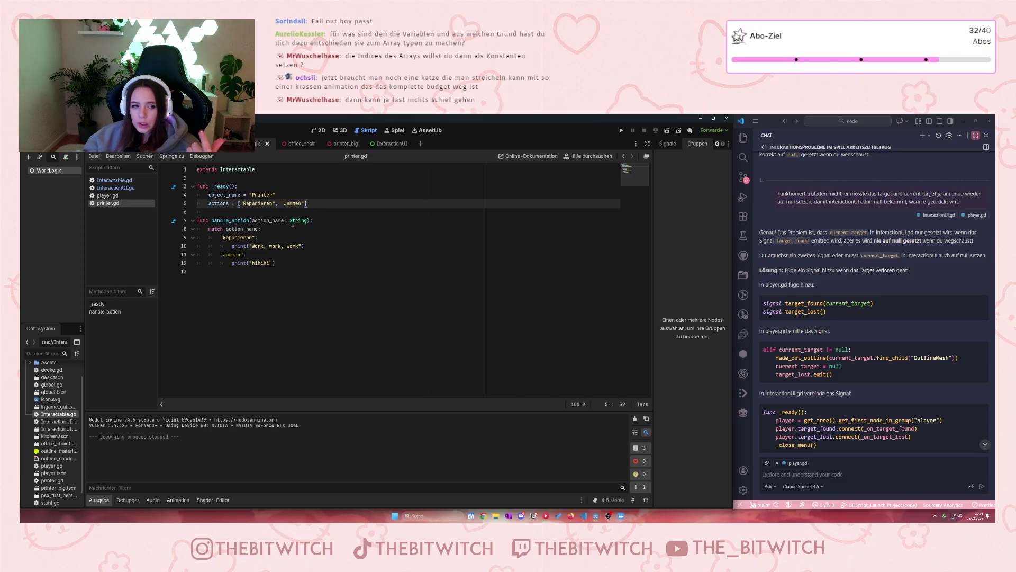
mouse_move(296, 216)
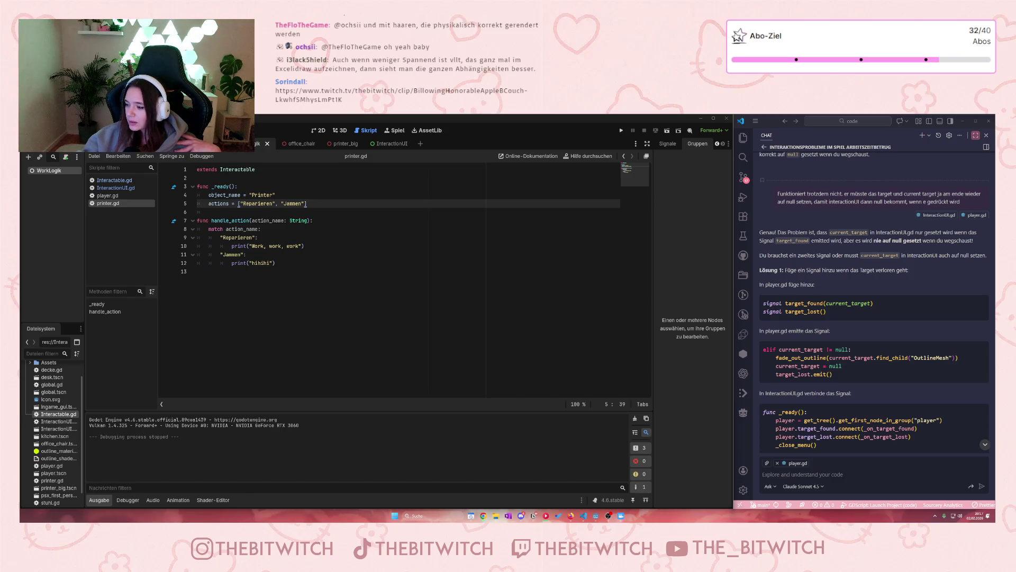
left_click(571, 516)
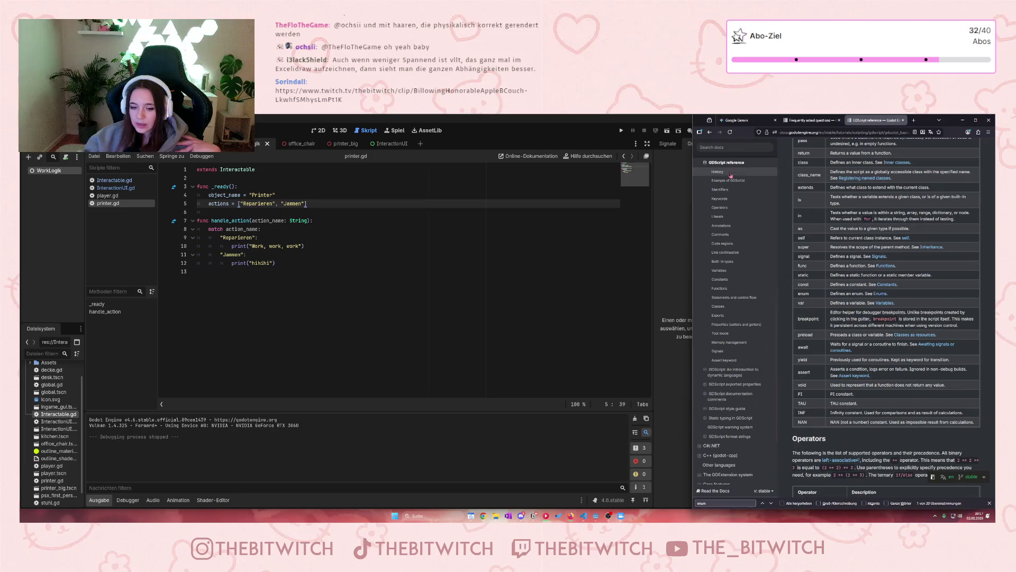
left_click(914, 122)
key("ctrl+v")
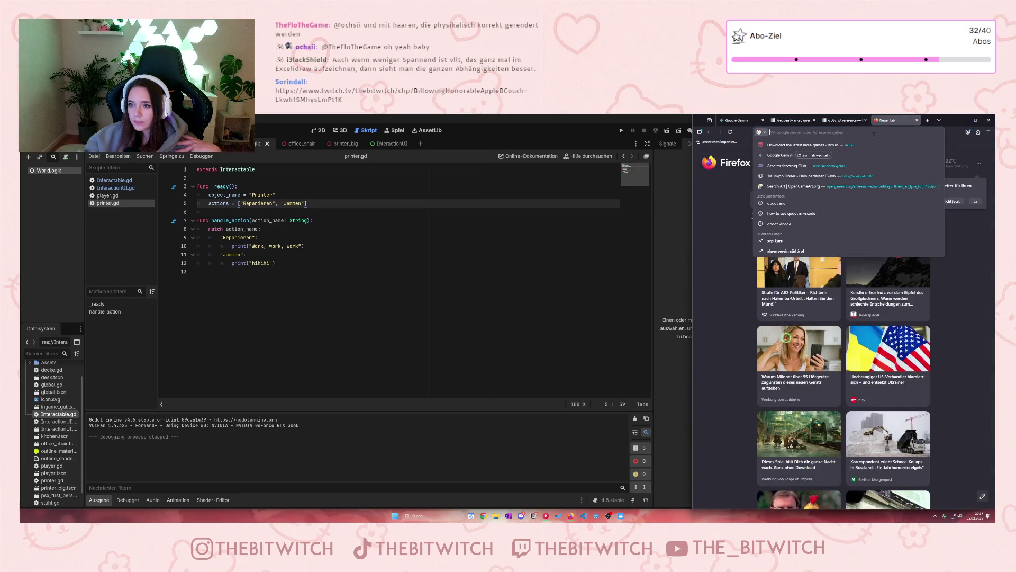
key("Return")
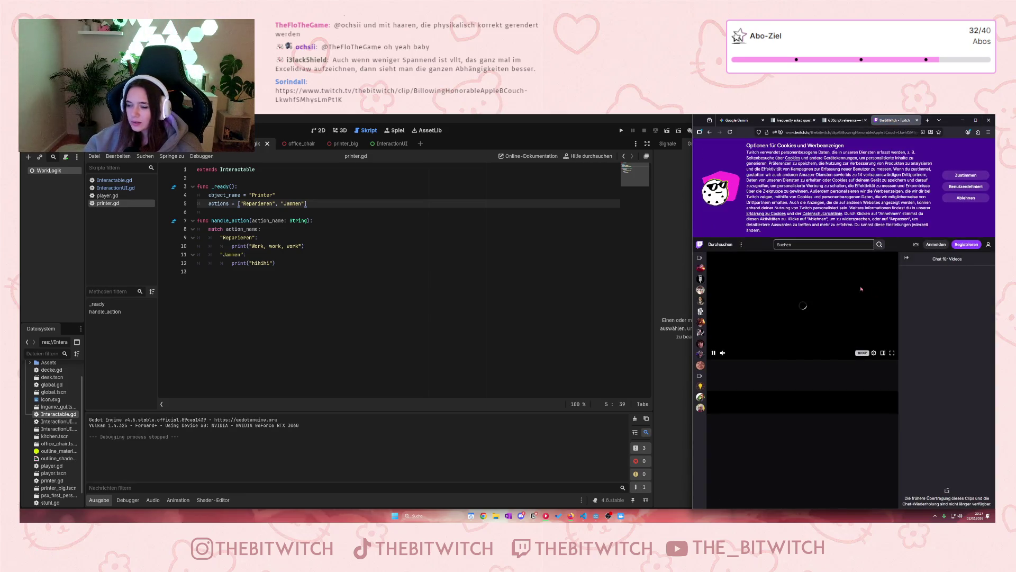
left_click(964, 198)
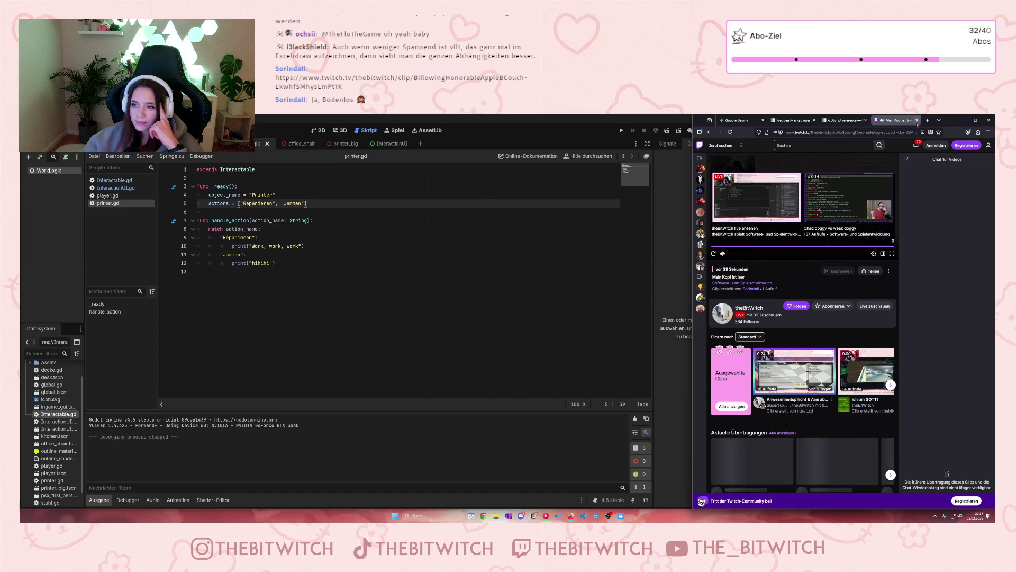
key("ctrl+w")
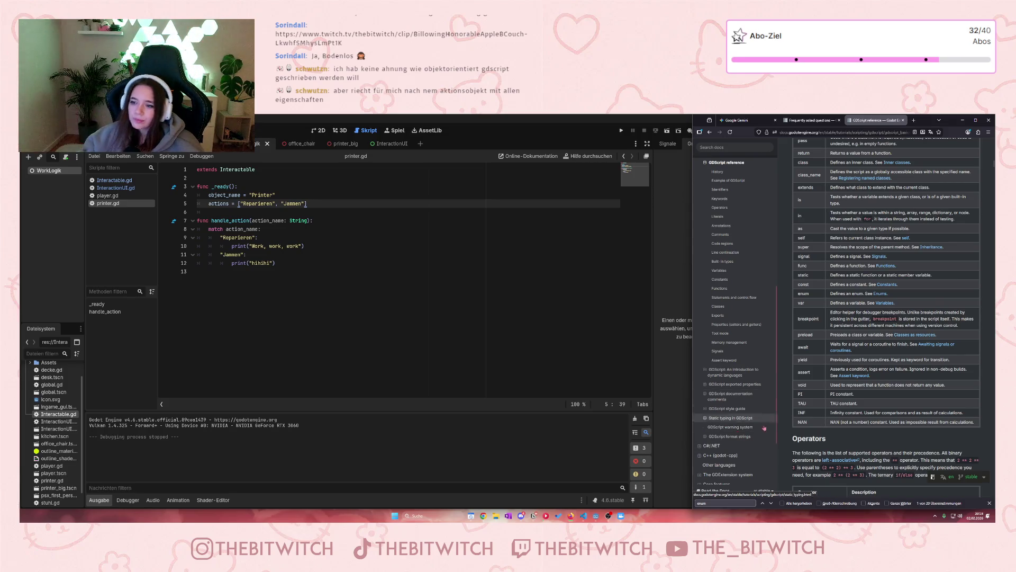
Scroll the GDScript keyword table back up to its header
scroll(886, 286, "up", 1)
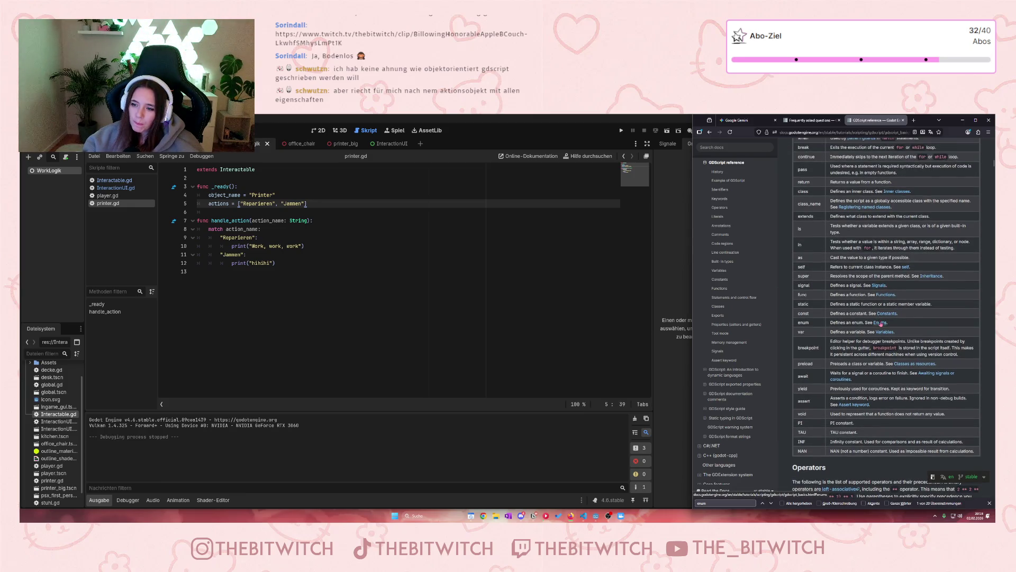
scroll(880, 323, "up", 2)
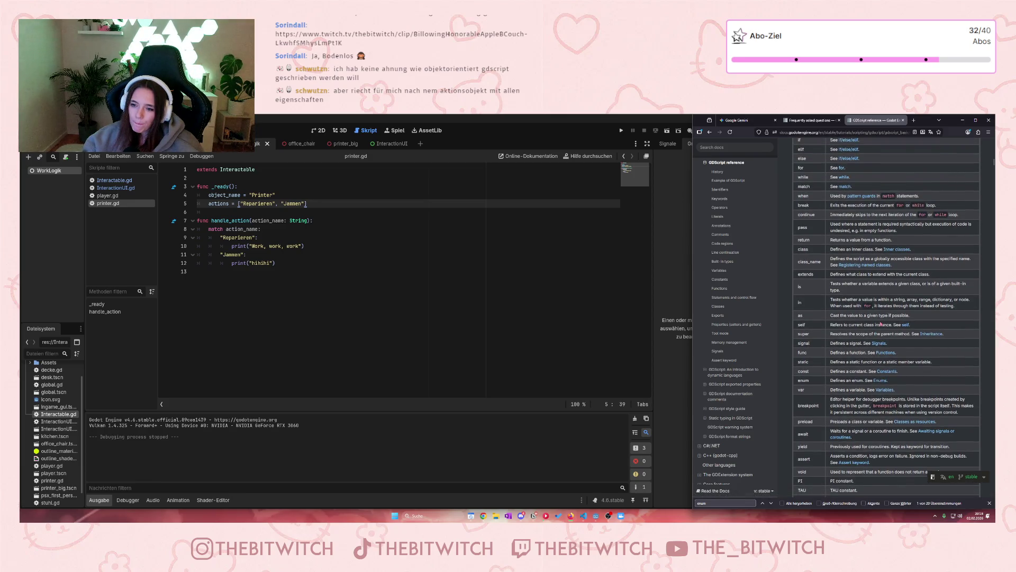
scroll(881, 323, "up", 2)
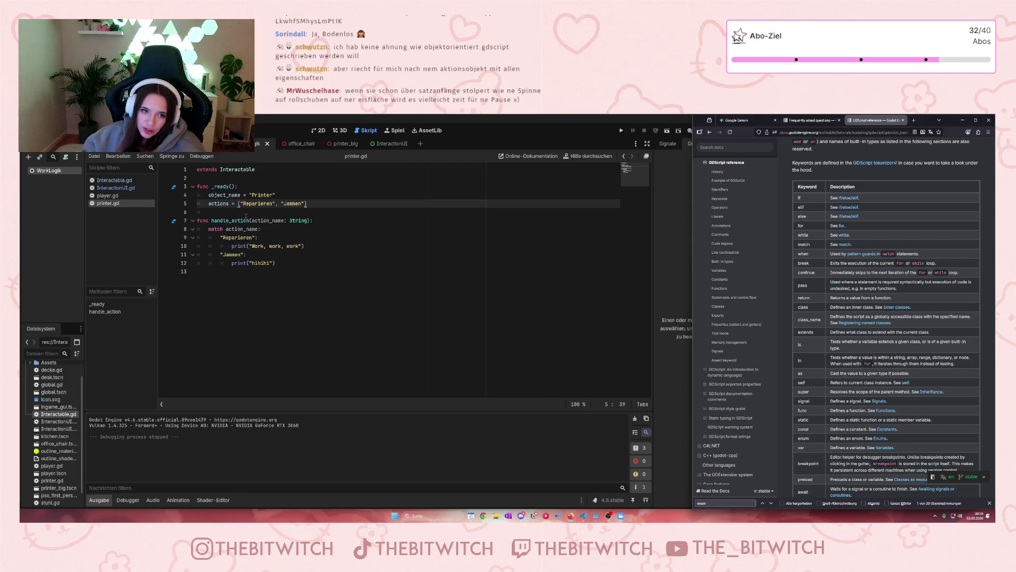
mouse_move(244, 219)
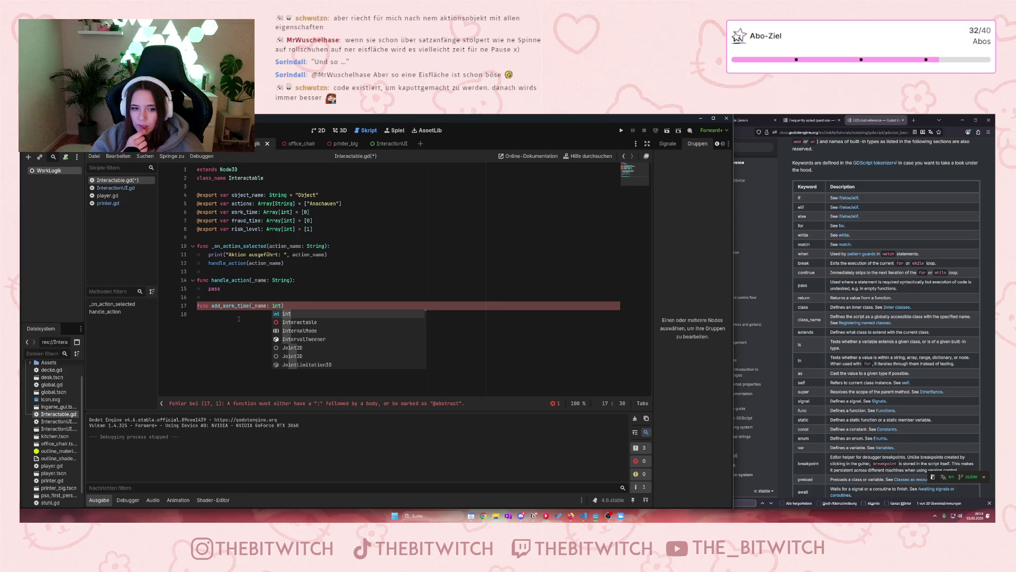
Give the add_work_time function a placeholder pass body
key("Return")
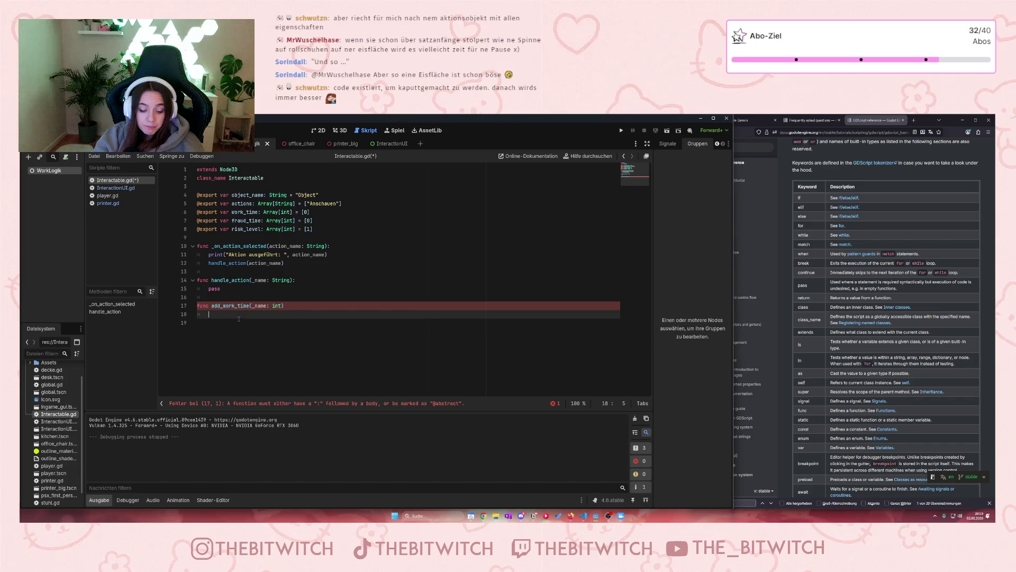
type("pass")
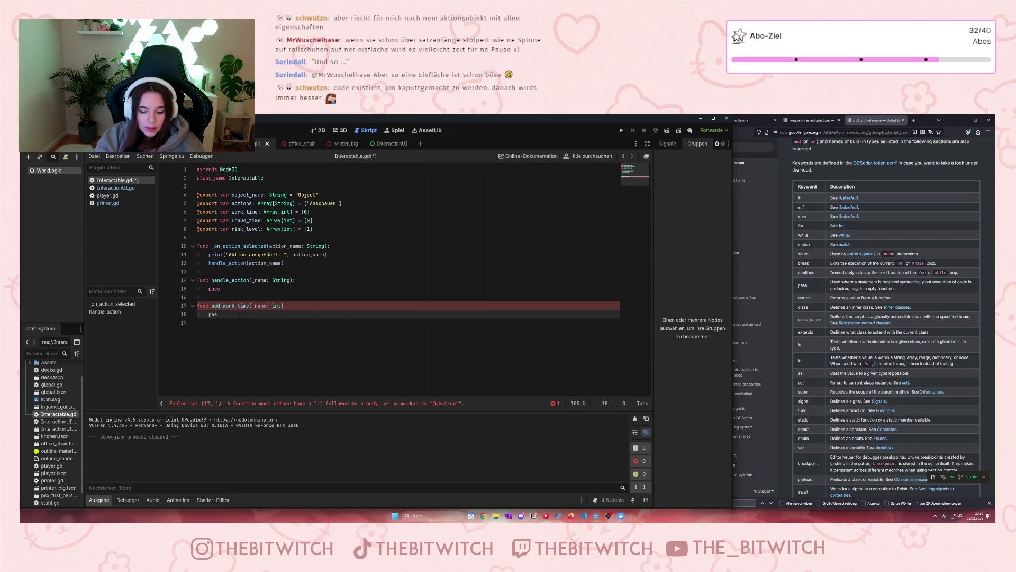
left_click(280, 341)
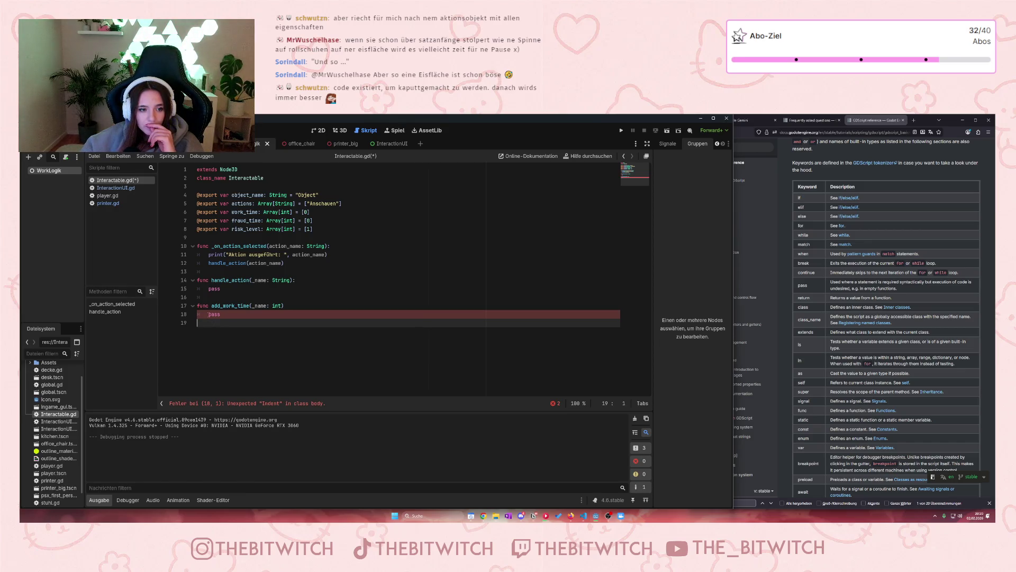
left_click(192, 305)
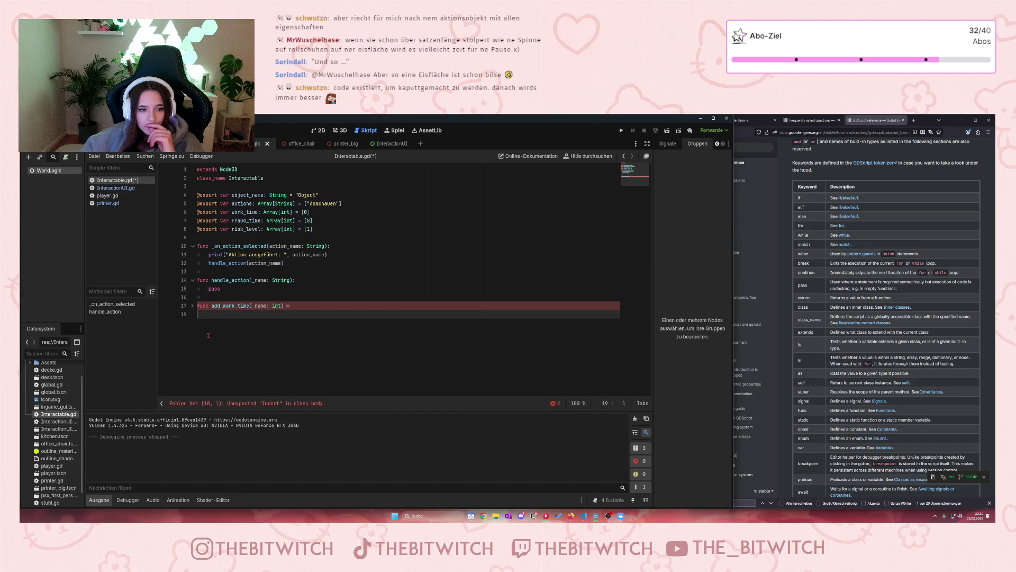
left_click(192, 305)
left_click(248, 316)
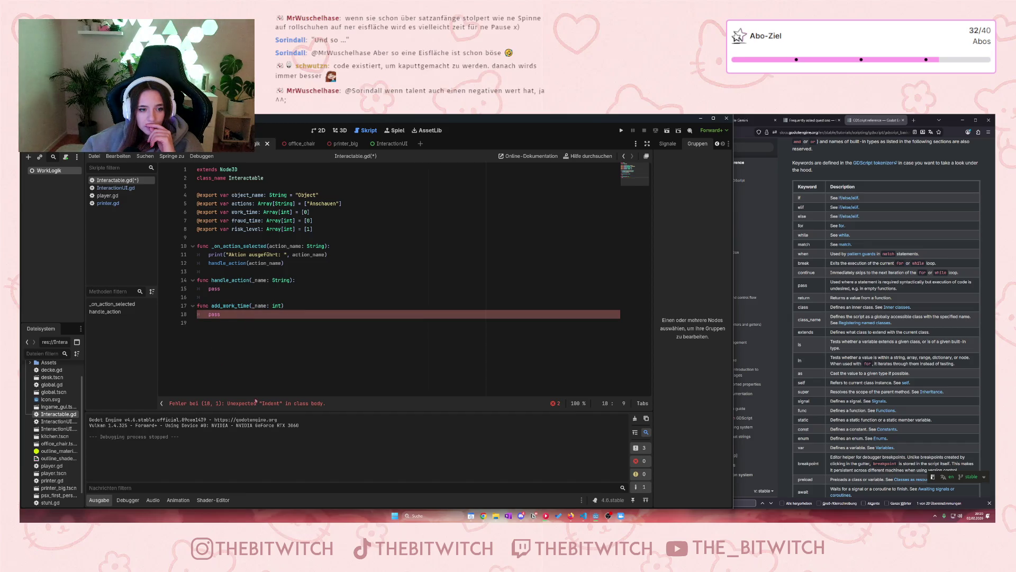
Add the missing colon to the add_work_time header and start line 20 below it
left_click(303, 306)
type(":")
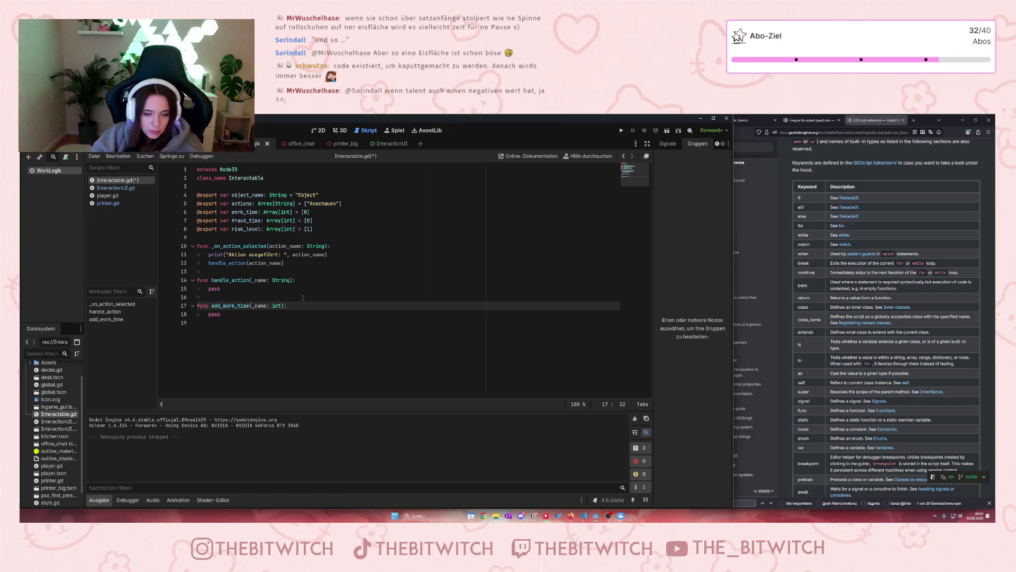
left_click(289, 334)
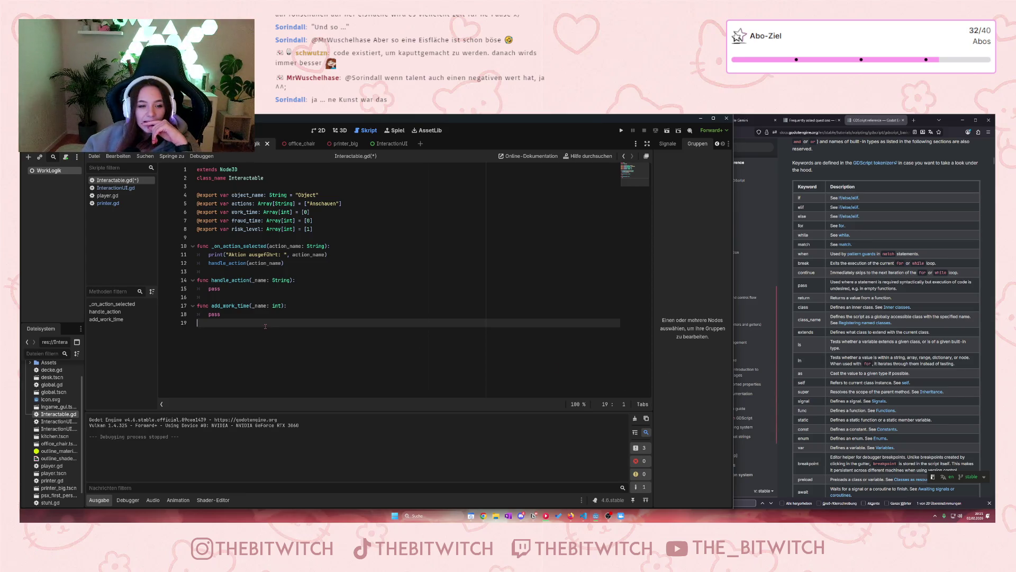
key("Return")
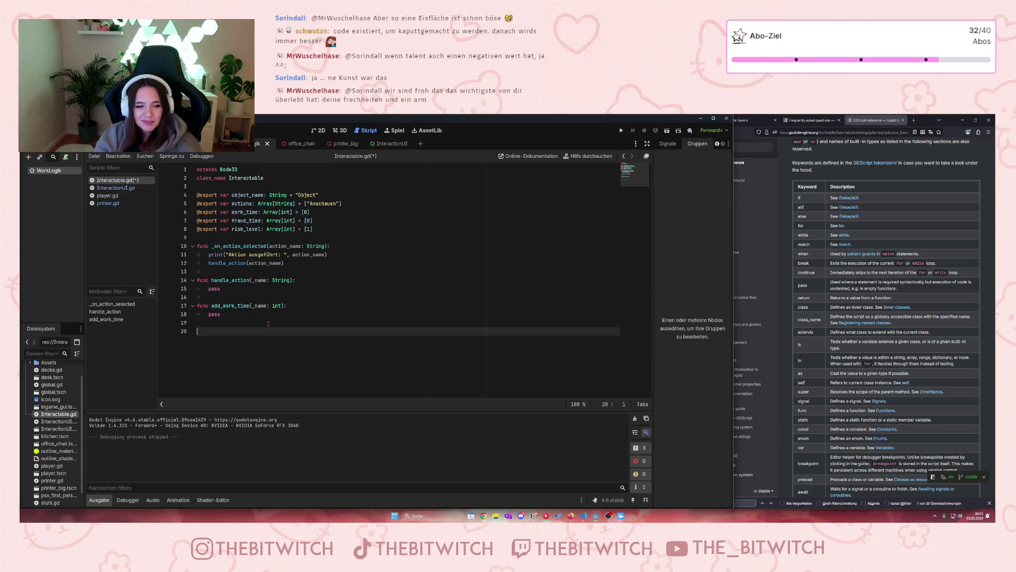
Write func add_fraud_time(_name: int): with a pass body, followed by a blank line
type("nc a")
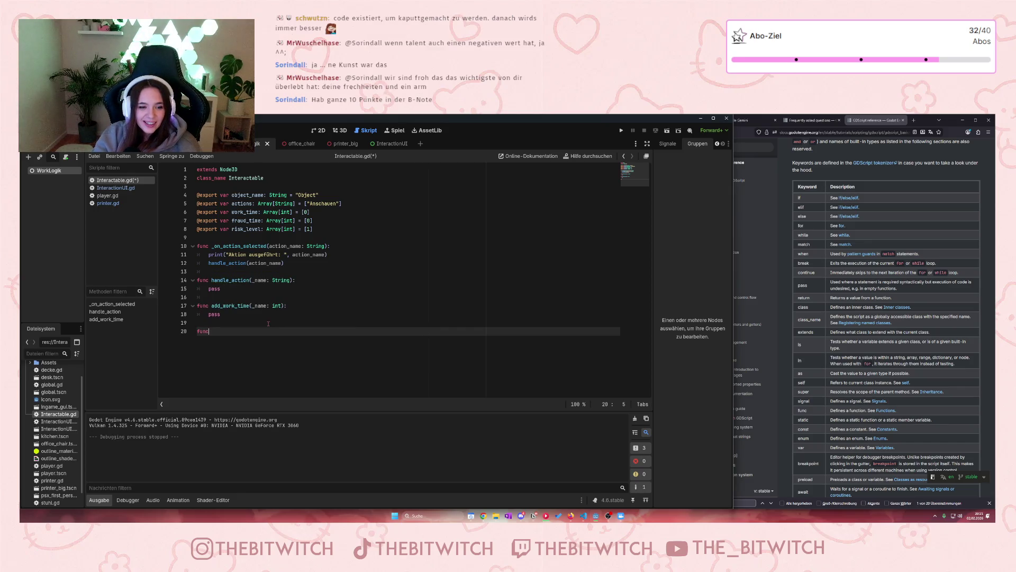
type("dd_")
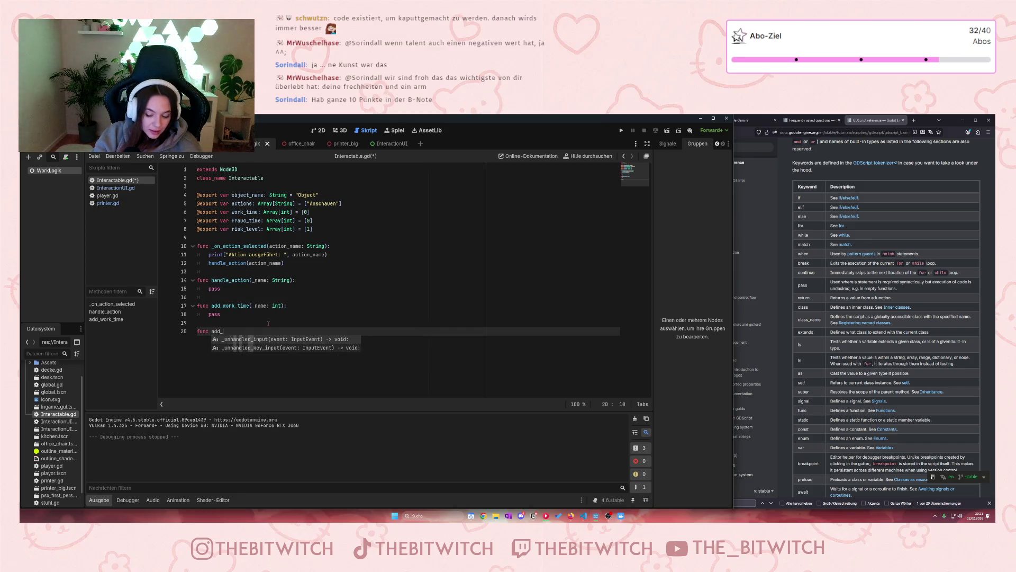
key("Escape")
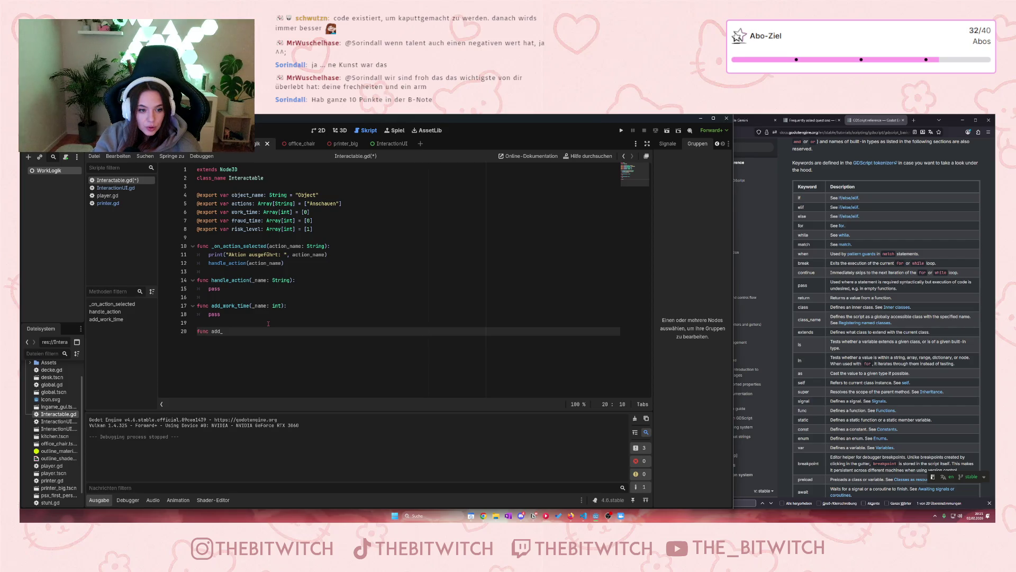
type("aud")
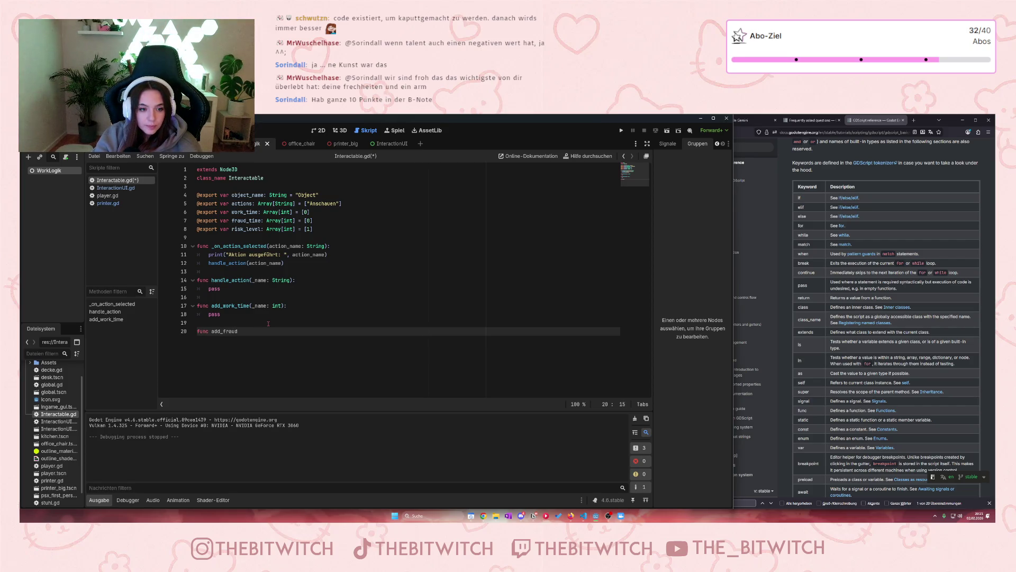
type("_time")
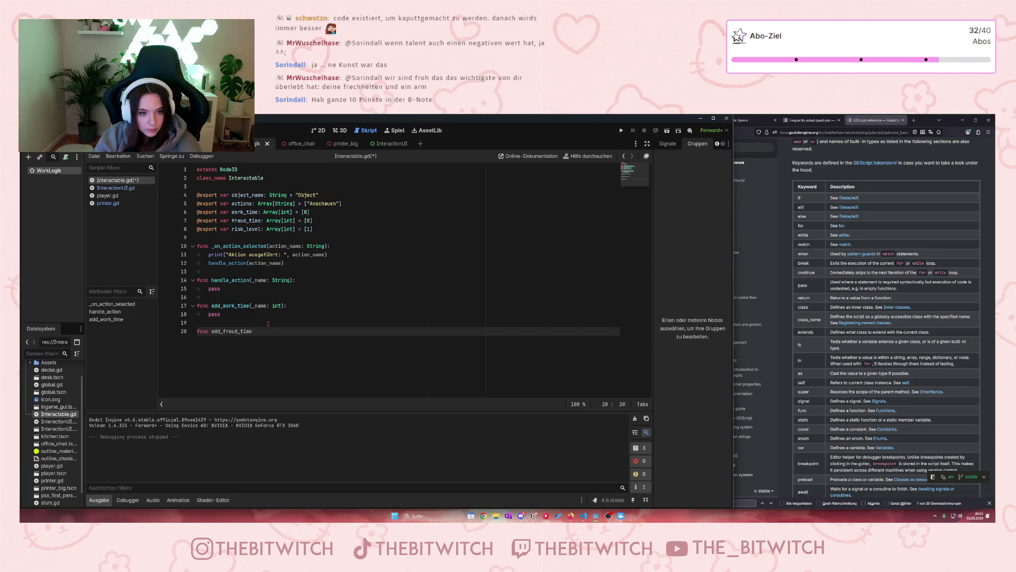
type("(_name:")
type("int)")
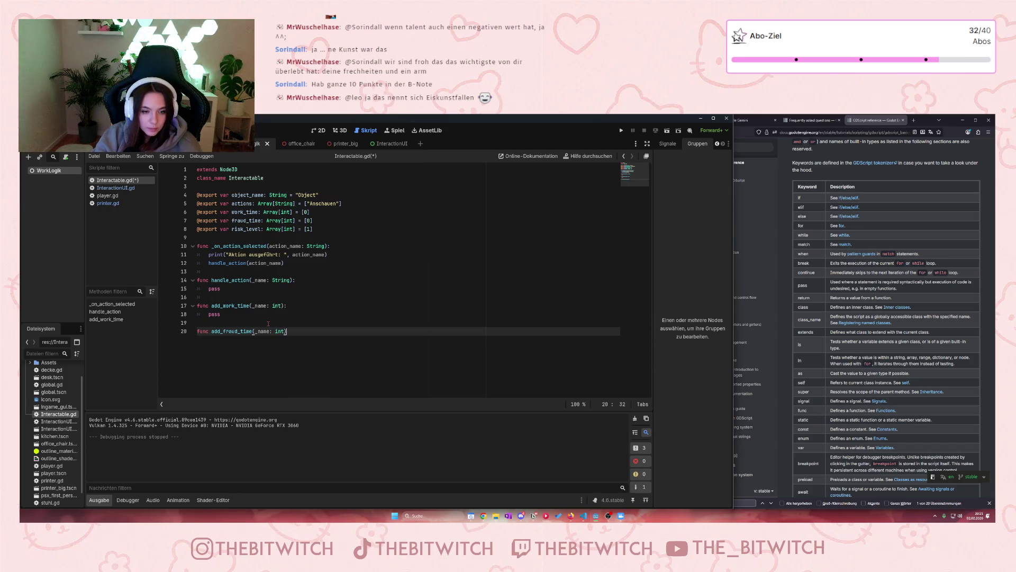
type(":")
key("Return")
type("pass")
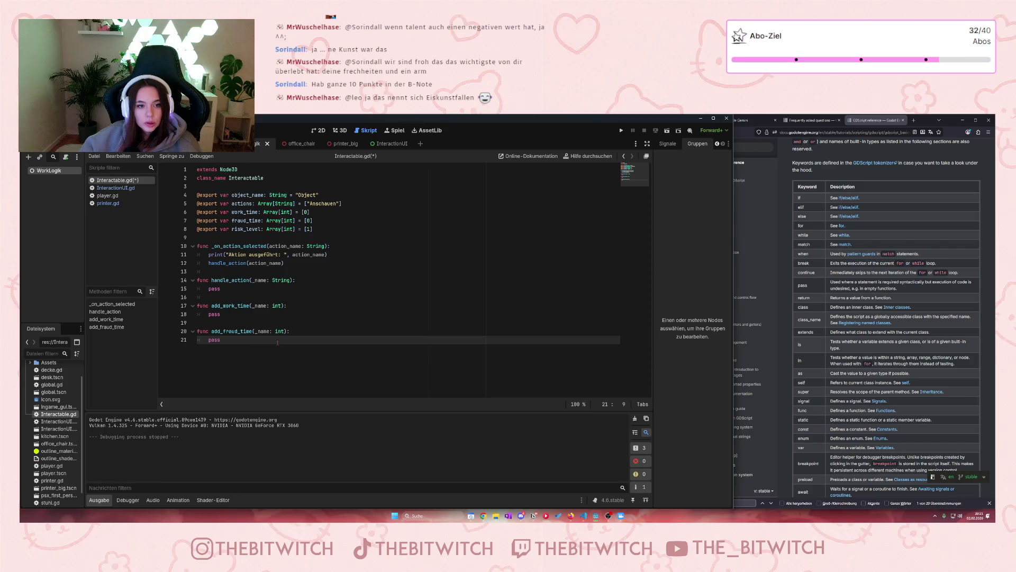
key("Return")
key("Return")
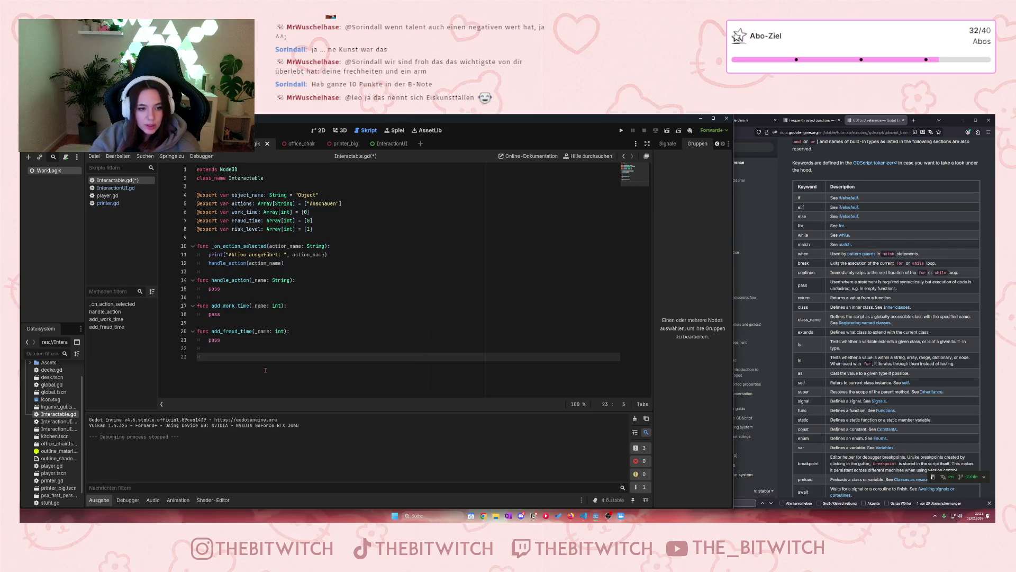
Write func set_risk_level(_name: int): with a pass body on line 23
type("c s")
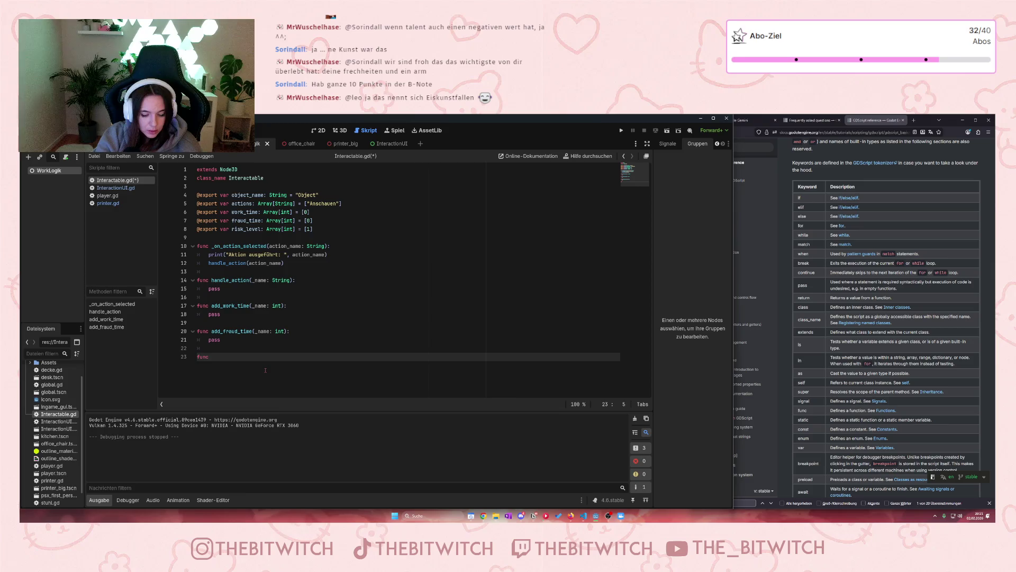
type("et_r")
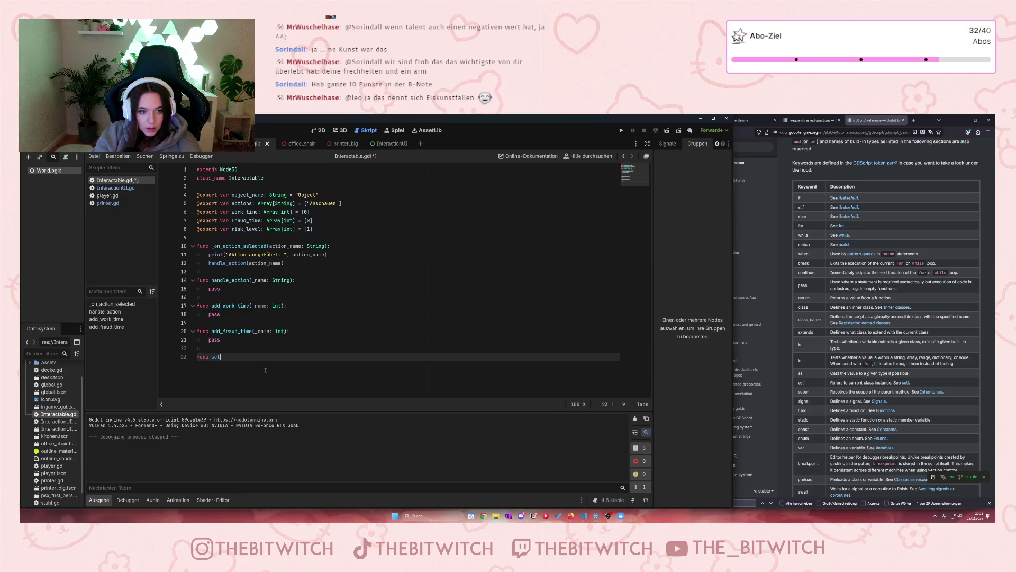
type("isk_")
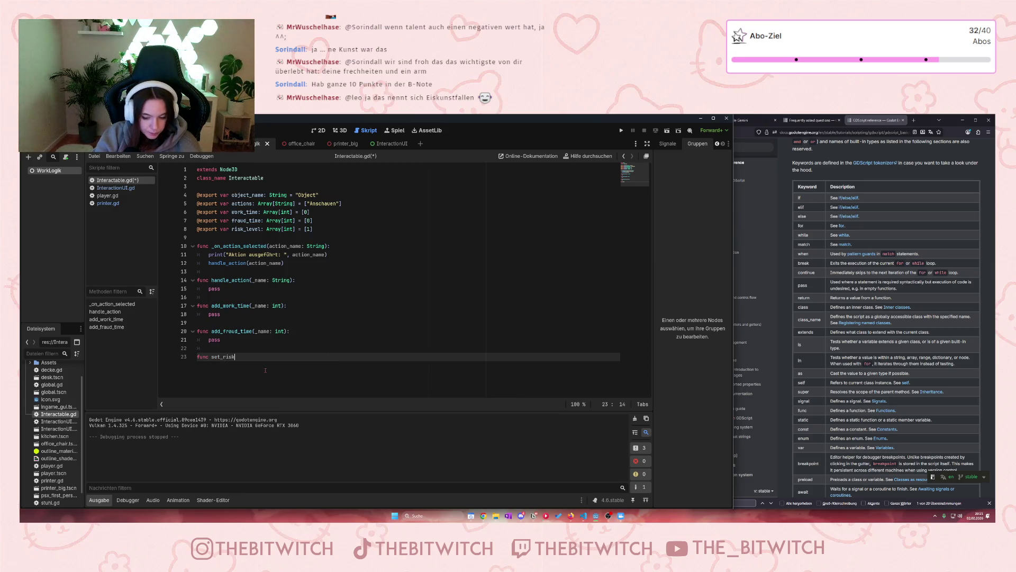
type("level(")
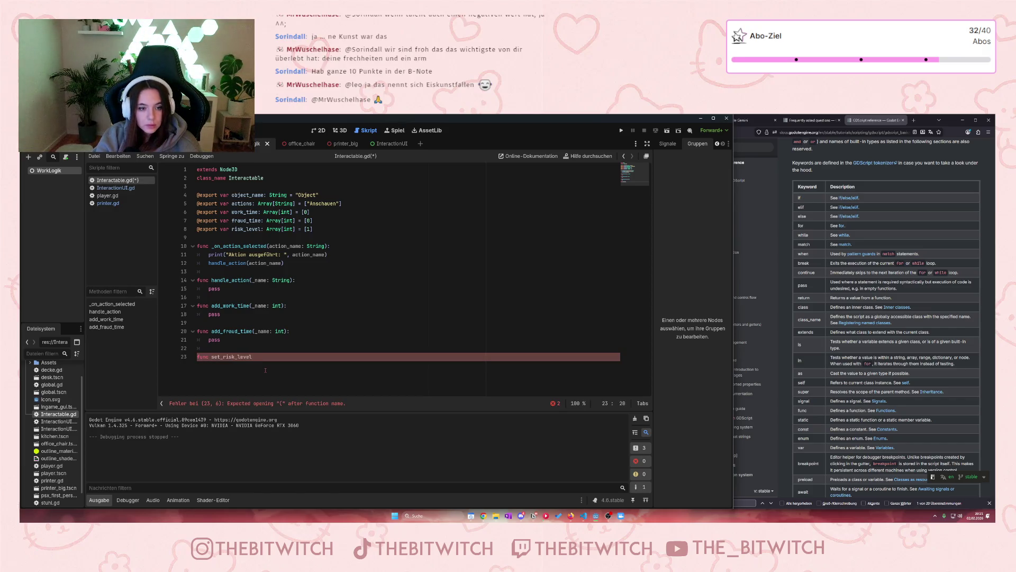
type("_name:")
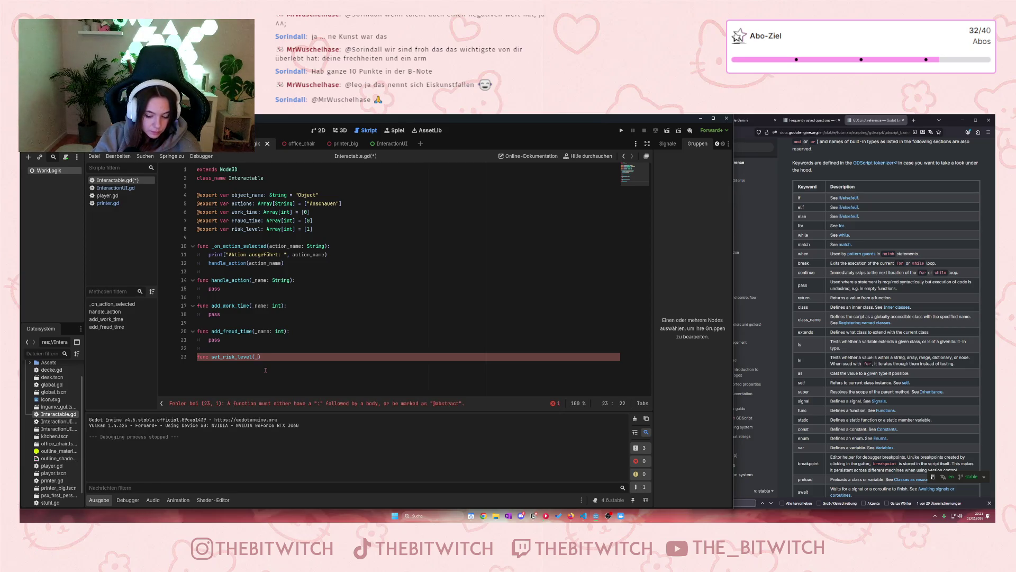
type(" int)")
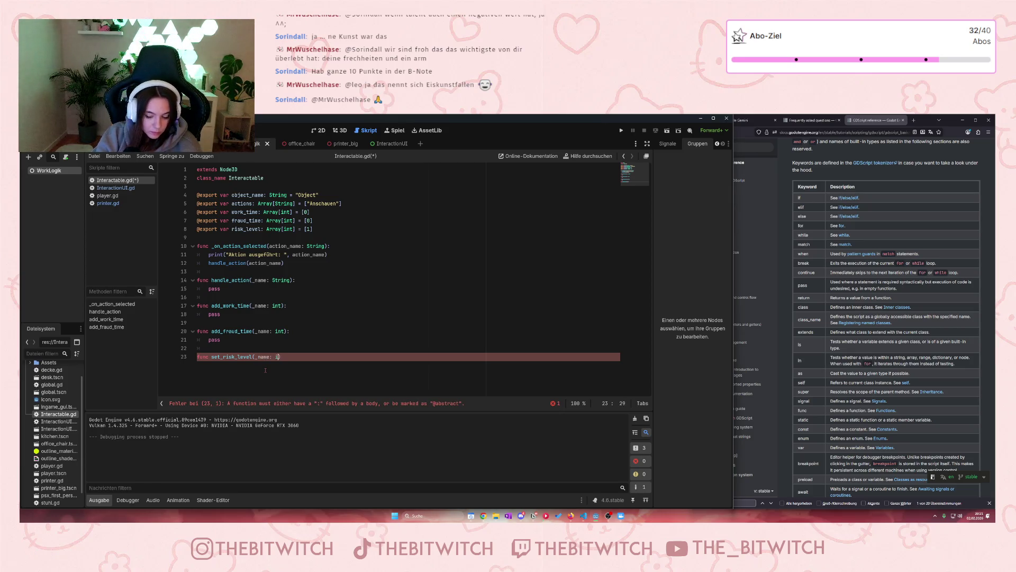
type(":")
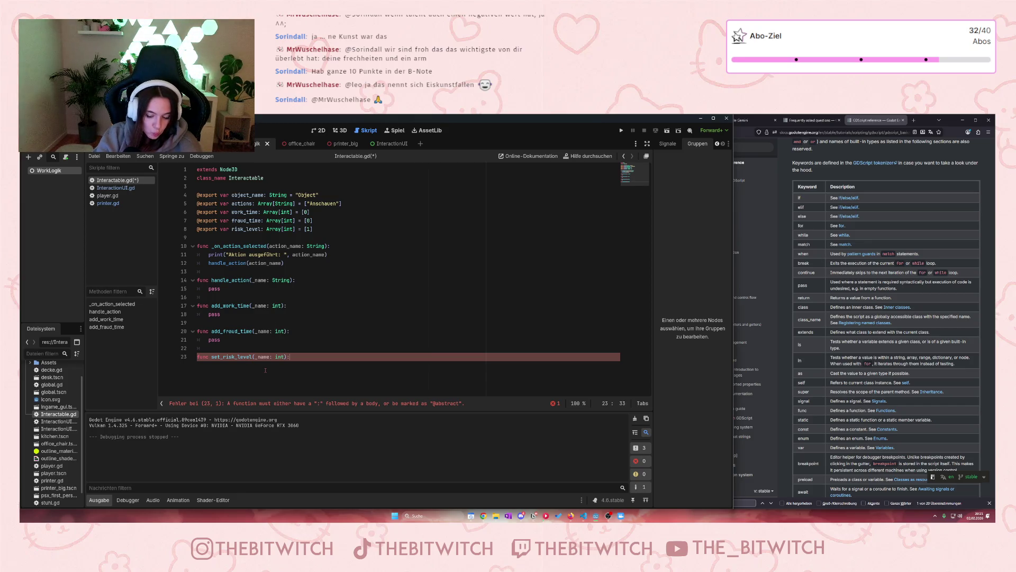
key("Return")
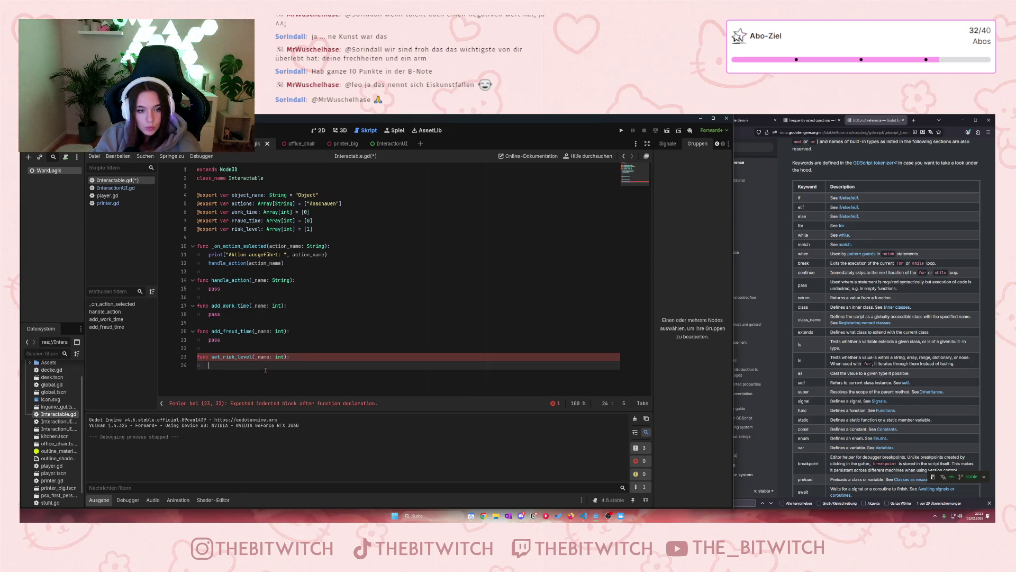
type("pass")
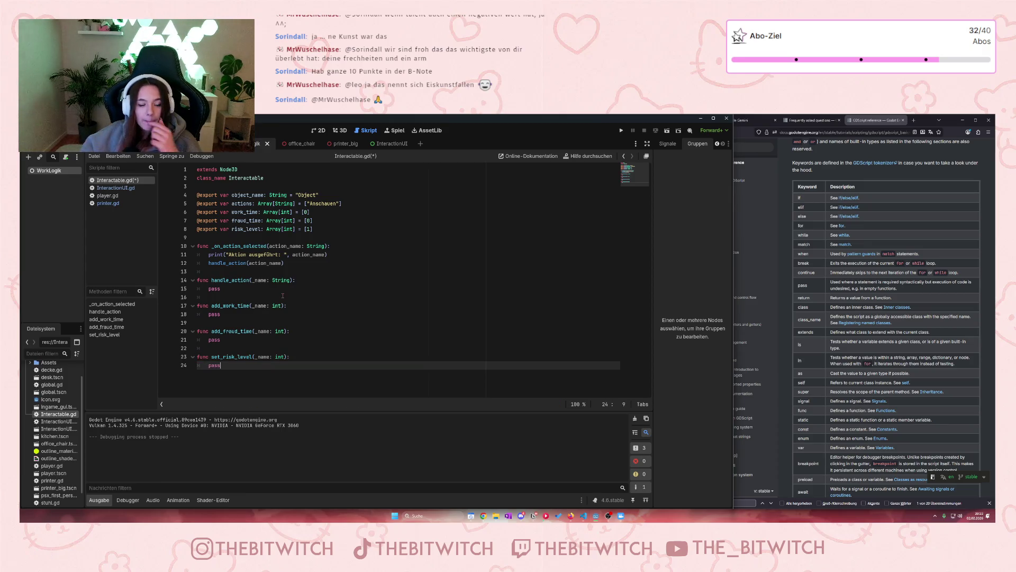
left_click(415, 318)
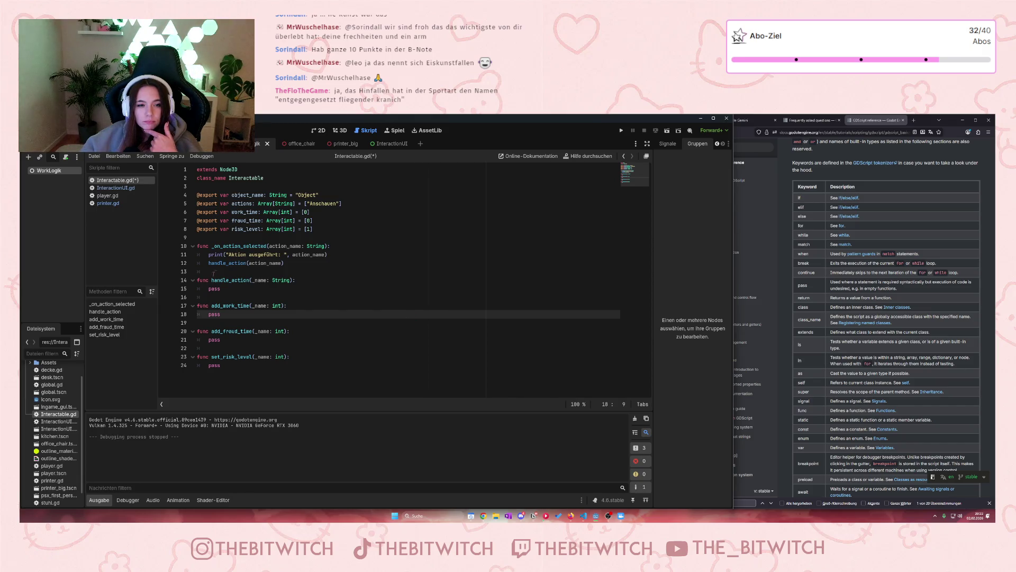
Review the _name and action_name parameters in the handle_action and _on_action_selected signatures
left_click(292, 263)
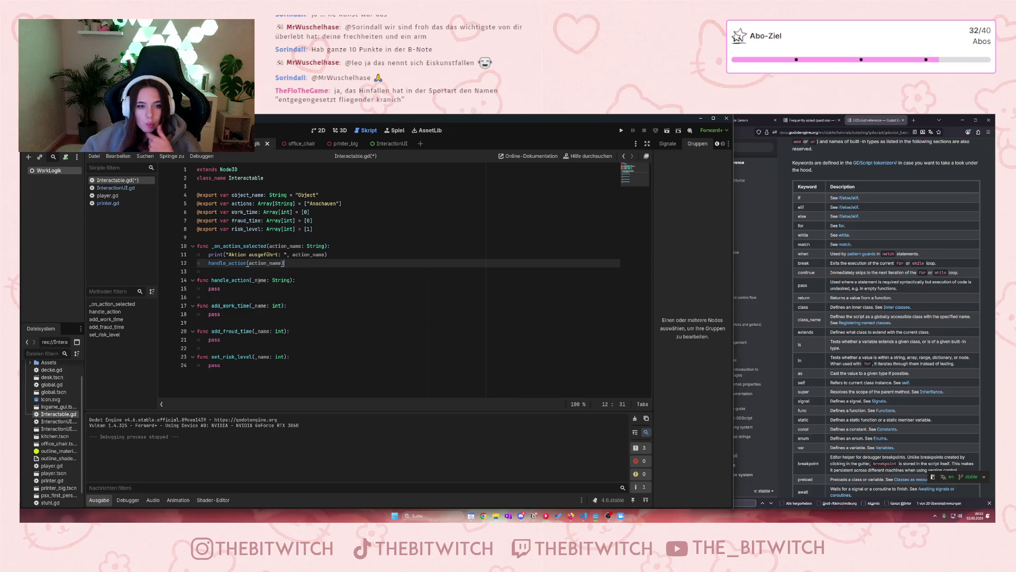
left_click(267, 281)
mouse_move(267, 280)
left_mouse_down()
mouse_move(252, 281)
mouse_move(266, 305)
mouse_move(255, 305)
left_mouse_up()
left_click(299, 254)
mouse_move(294, 254)
left_mouse_down()
mouse_move(323, 255)
mouse_move(307, 246)
left_mouse_up()
left_click(286, 246)
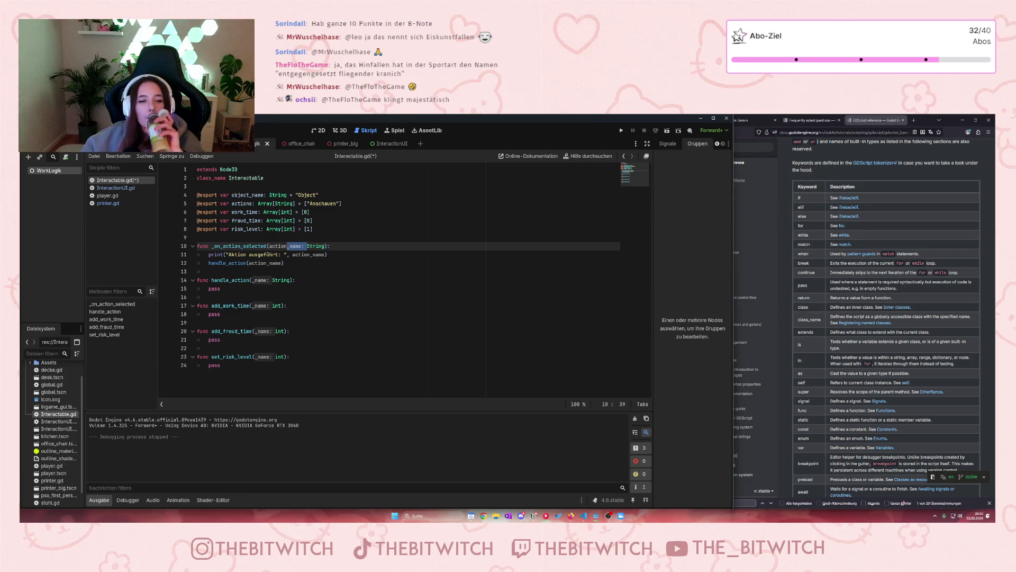
Delete the stray comma after String in _on_action_selected's header, then open printer.gd
left_click(324, 246)
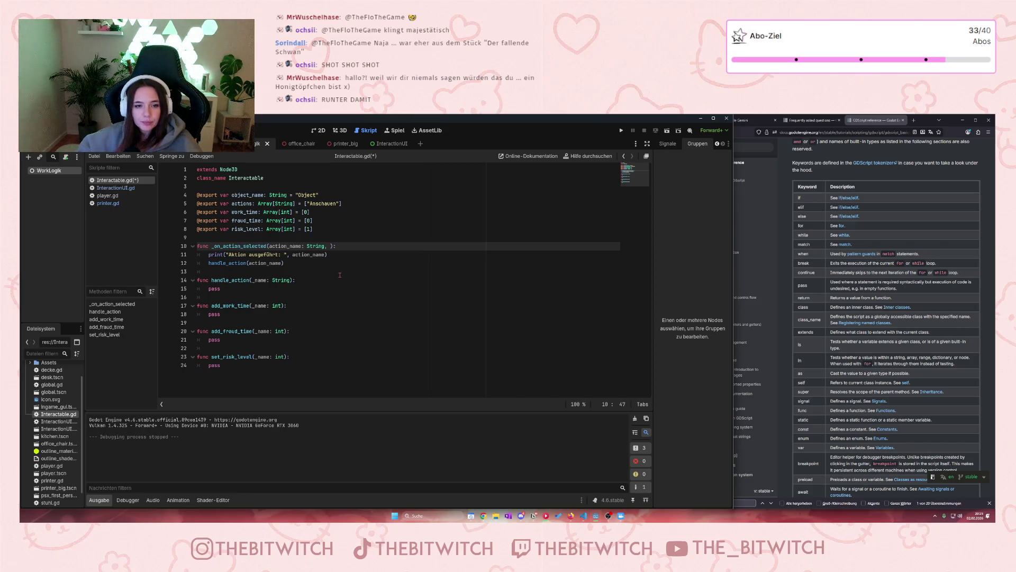
key("BackSpace")
key("BackSpace")
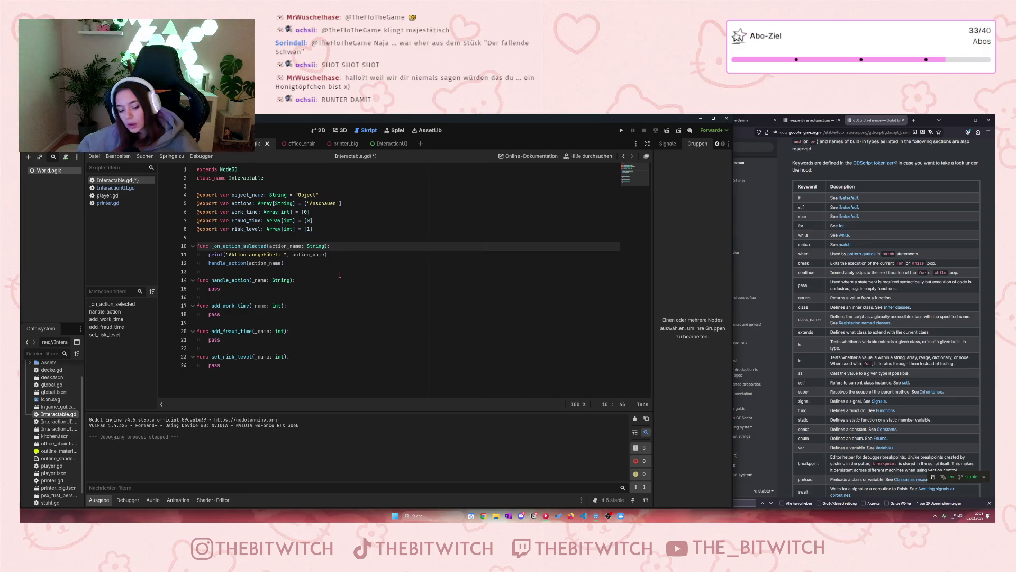
left_click(120, 204)
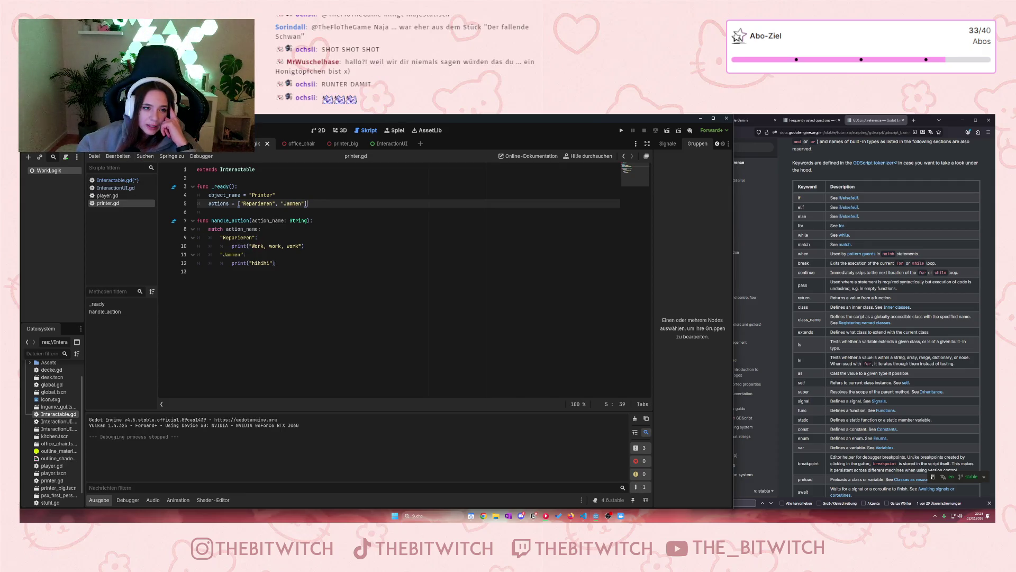
Separate printer.gd's Reparieren and Jammen branches with a blank line, then return to Interactable.gd
left_click(257, 247)
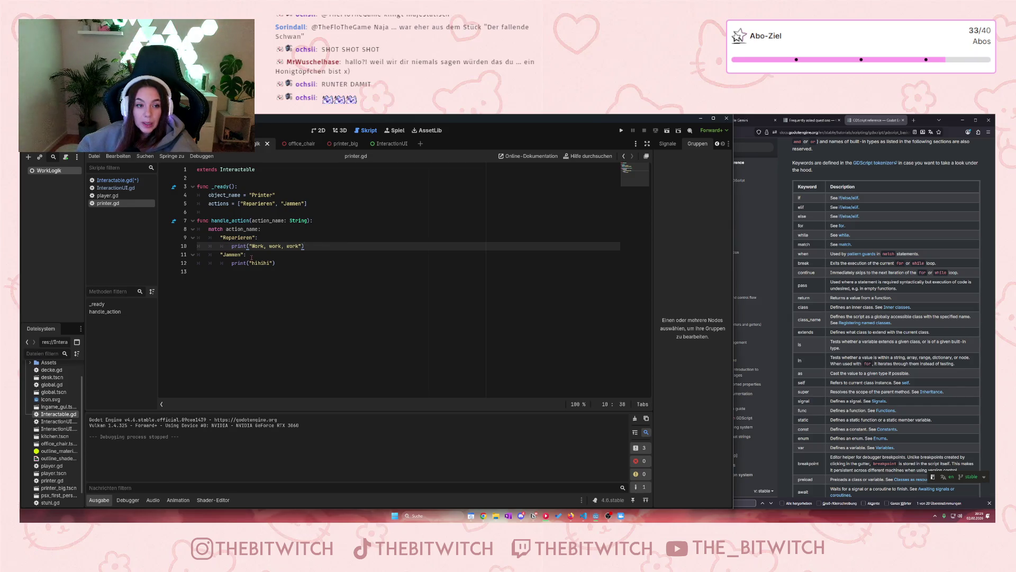
key("Return")
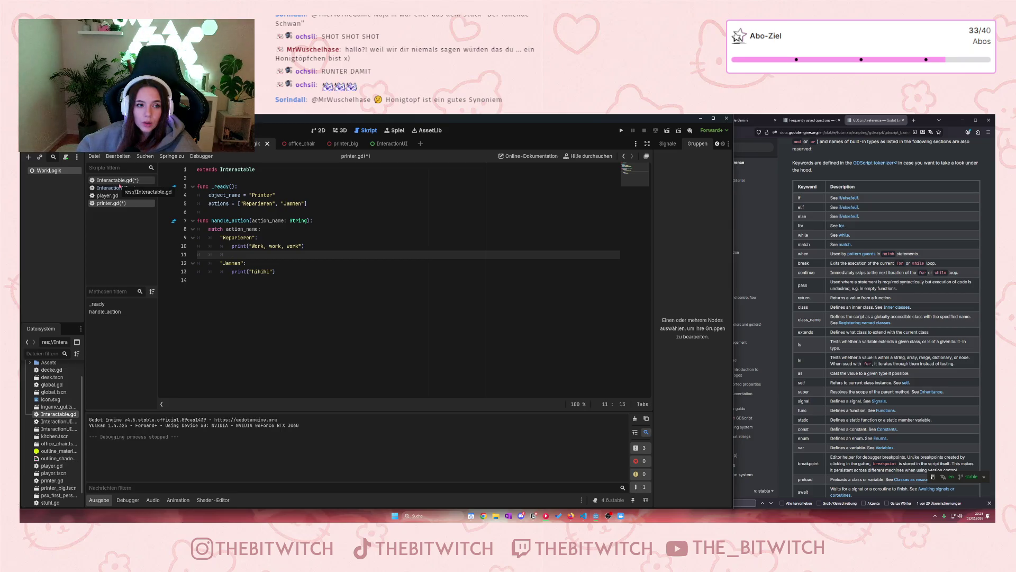
left_click(116, 180)
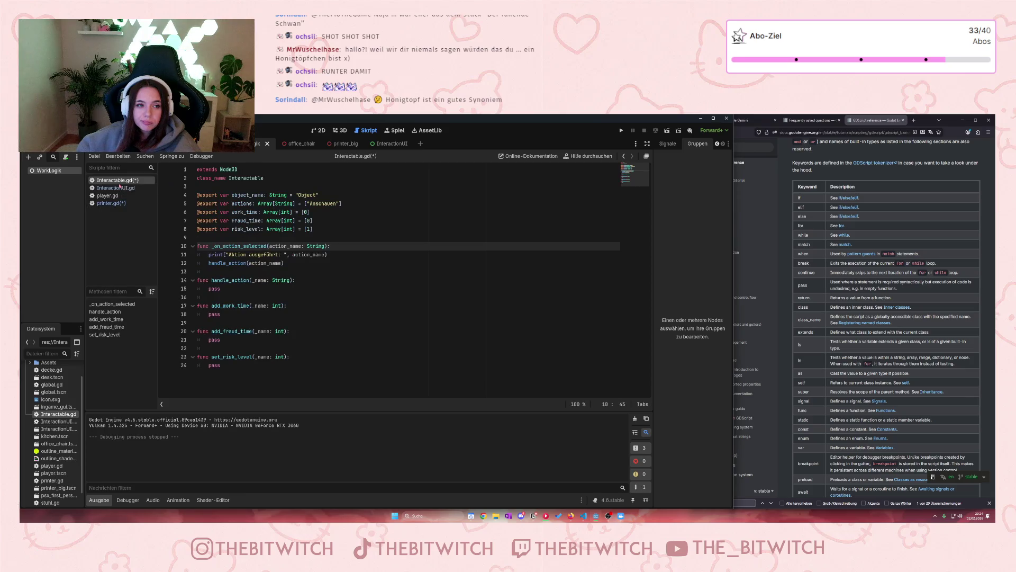
Delete 'Array[' from the work_time, fraud_time and risk_level export types
left_click(268, 212)
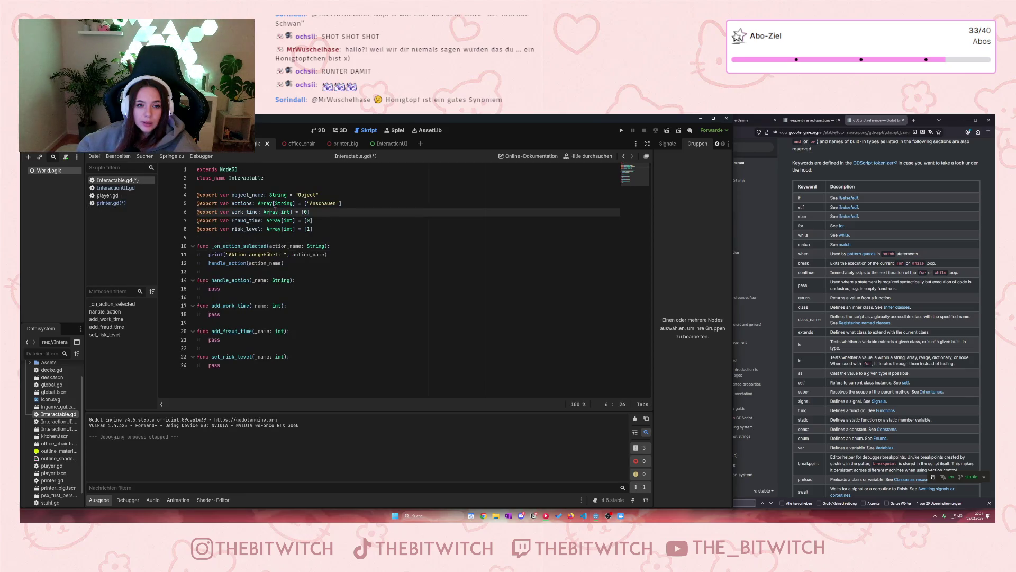
left_click(266, 211)
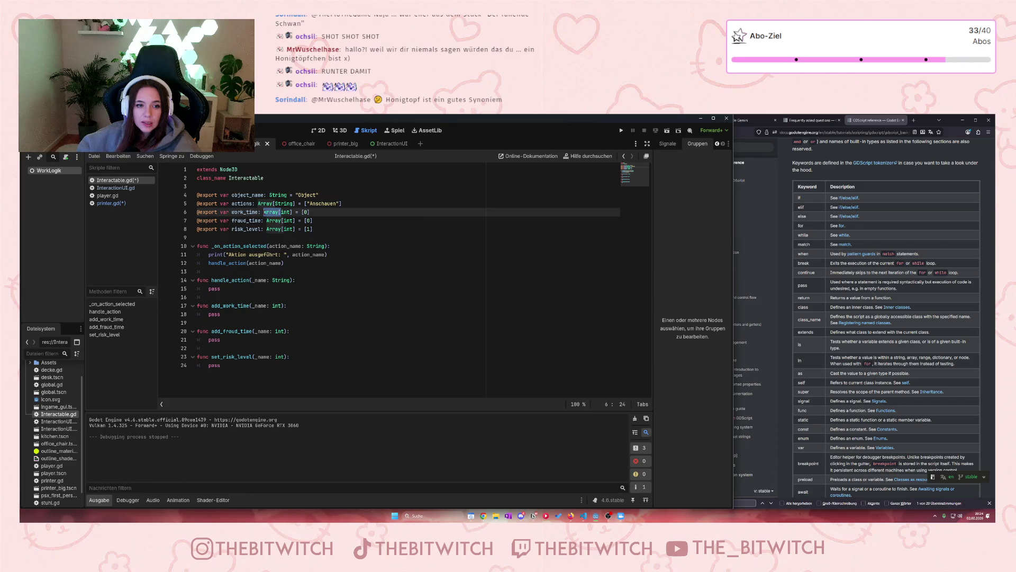
key("BackSpace")
left_click(284, 220)
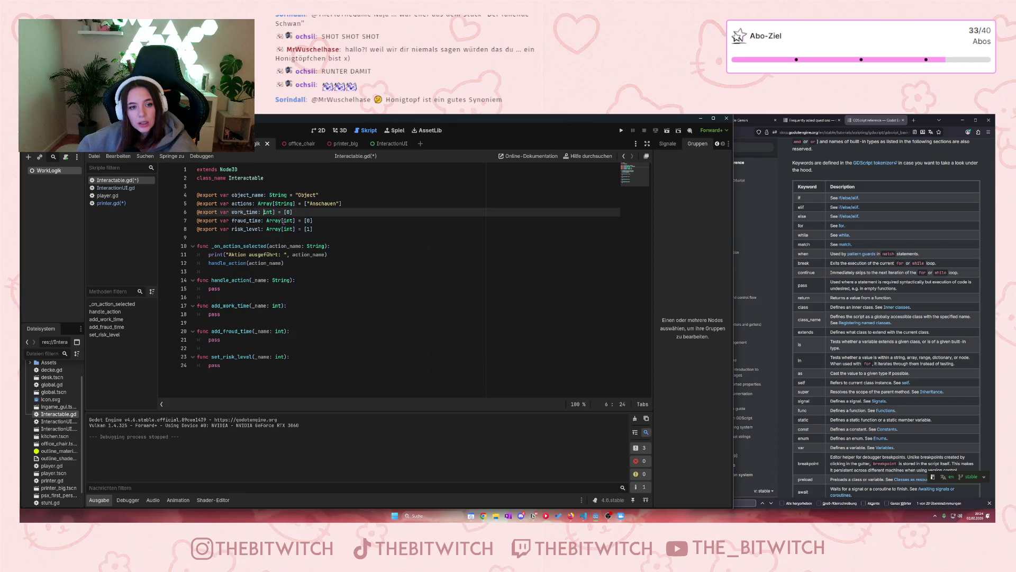
key("BackSpace")
key("BackSpace")
key("BackSpace")
left_click(284, 228)
key("BackSpace")
key("BackSpace")
key("BackSpace")
Remove the stray ']' after int on all three export lines
left_click(275, 212)
key("BackSpace")
left_click(276, 220)
key("BackSpace")
left_click(276, 228)
key("BackSpace")
Clear the leftover brackets around the default values, leaving plain int exports
left_click(286, 221)
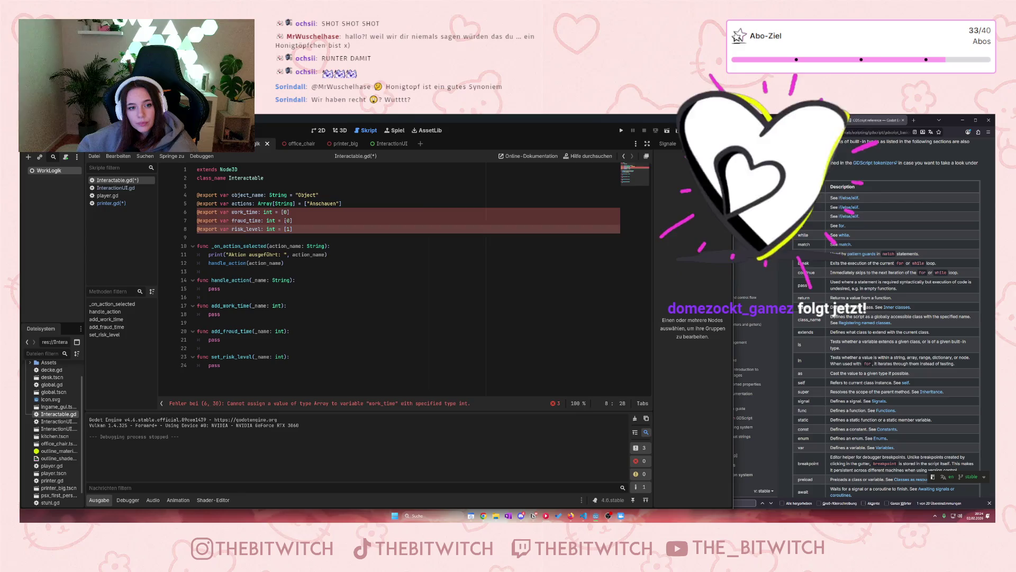
key("BackSpace")
left_click(283, 212)
key("BackSpace")
left_click(286, 212)
key("BackSpace")
left_click(285, 229)
key("BackSpace")
left_click(290, 220)
key("BackSpace")
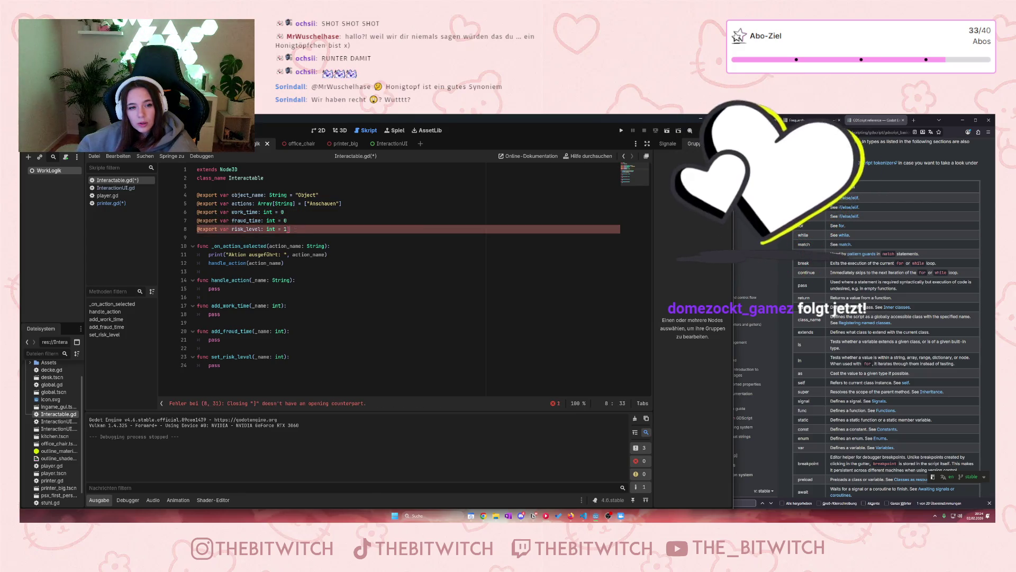
left_click(290, 228)
key("BackSpace")
left_click(371, 262)
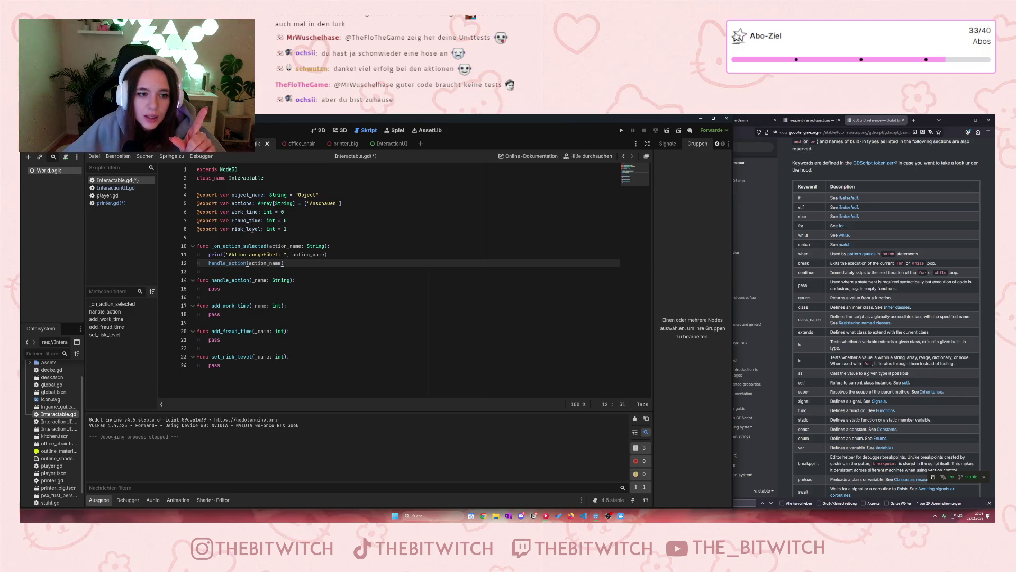
Select lines 14–24 holding the handle_action through set_risk_level stubs
left_click_drag(239, 371, 194, 286)
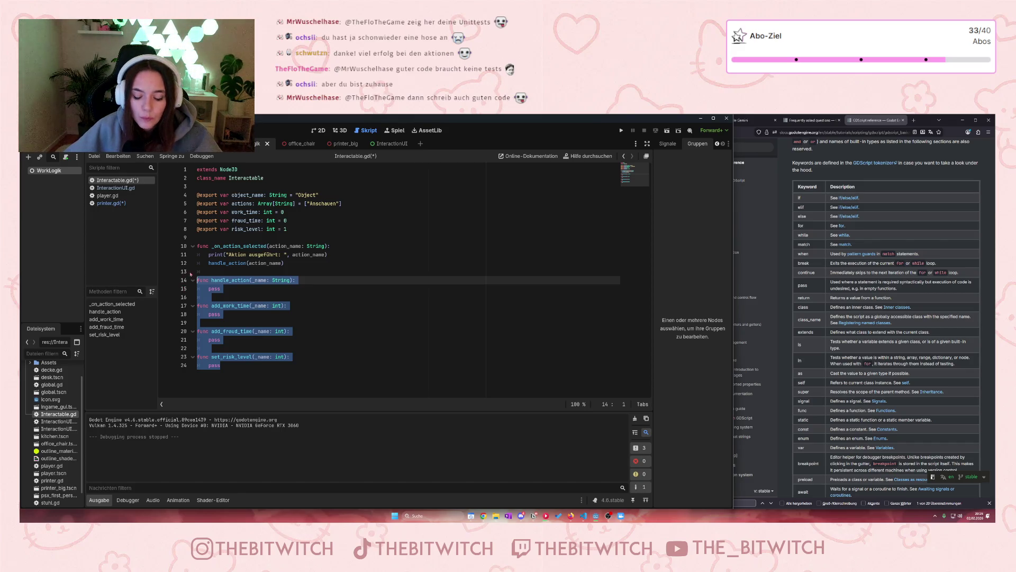
Delete the placeholder stub functions, then undo the deletion and reselect them
key("BackSpace")
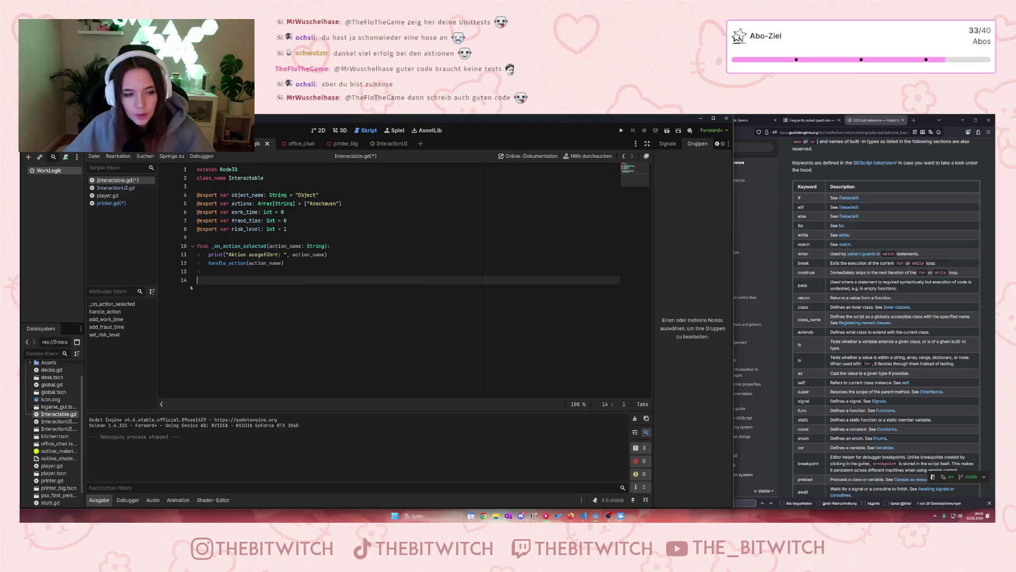
key("ctrl+z")
left_click_drag(235, 370, 187, 280)
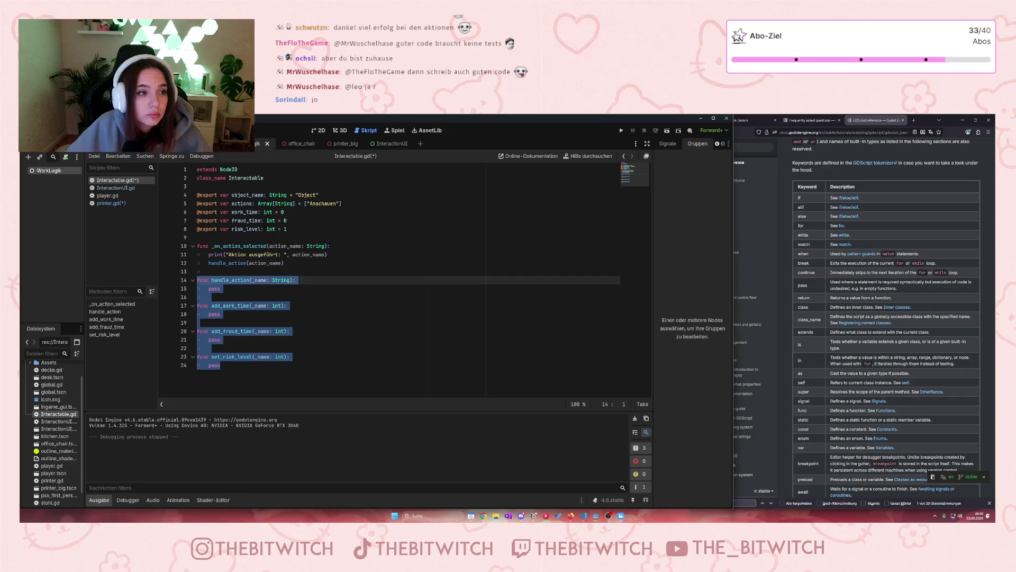
Add blank lines around the stubs, try a */ comment marker, then remove the markers again
left_click(206, 271)
key("Return")
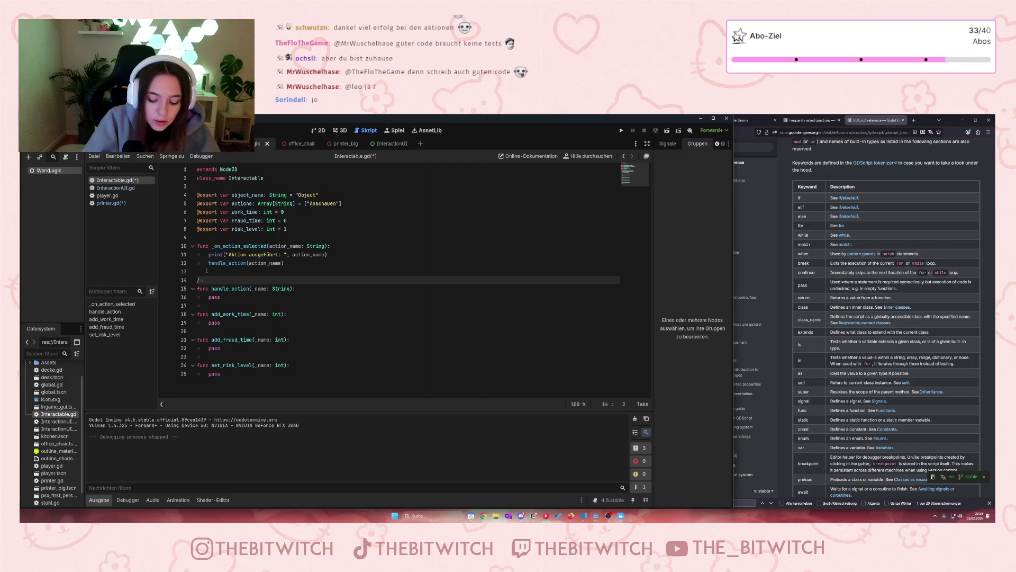
left_click(261, 373)
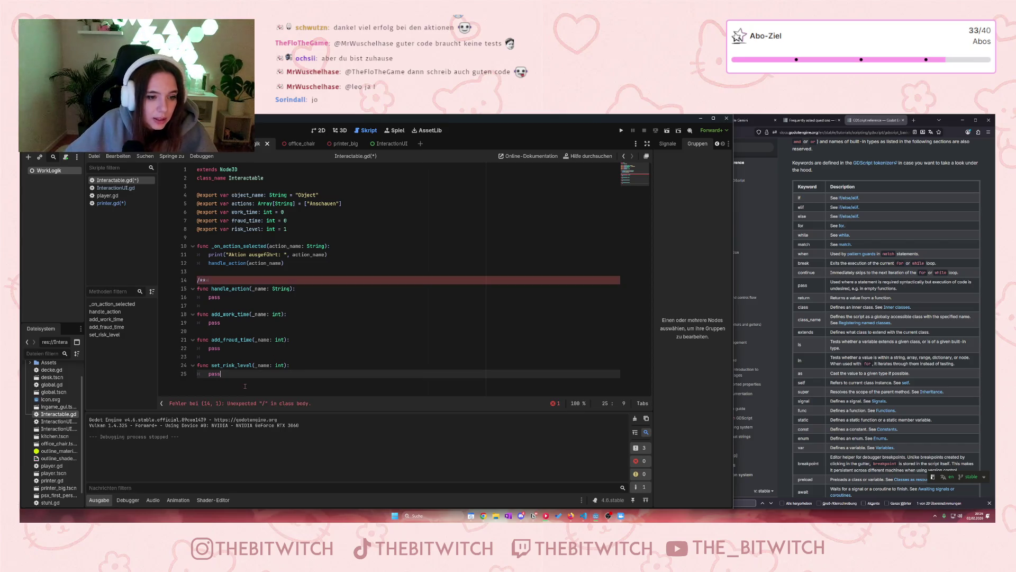
key("Return")
key("Return")
type("*")
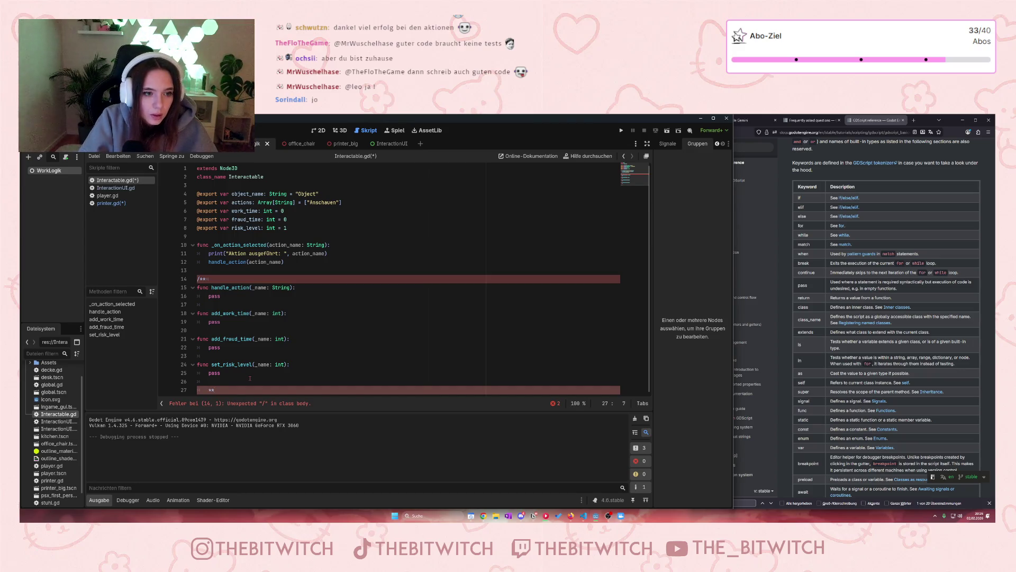
type("/")
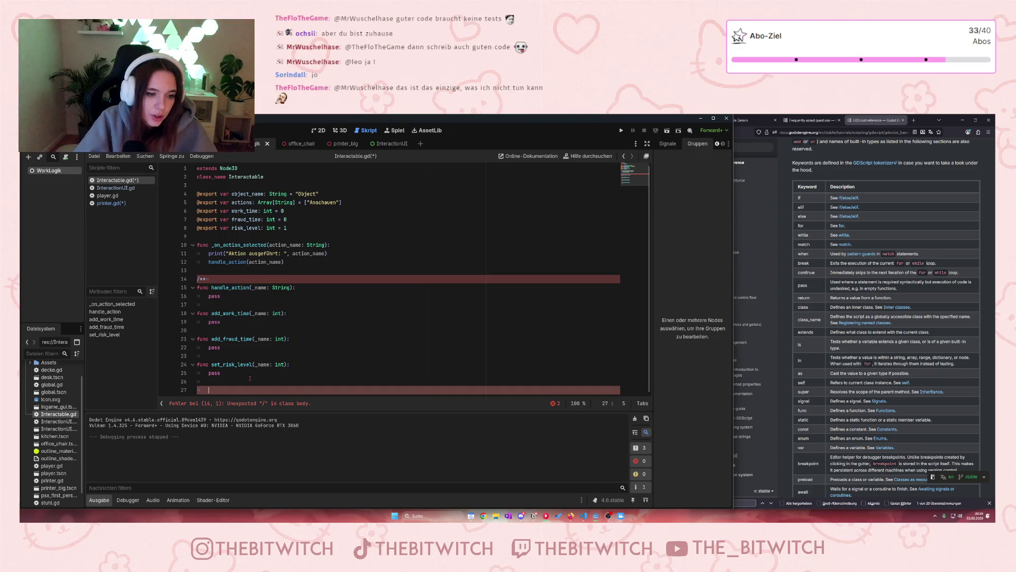
key("BackSpace")
key("BackSpace")
left_click(209, 279)
key("BackSpace")
key("BackSpace")
key("BackSpace")
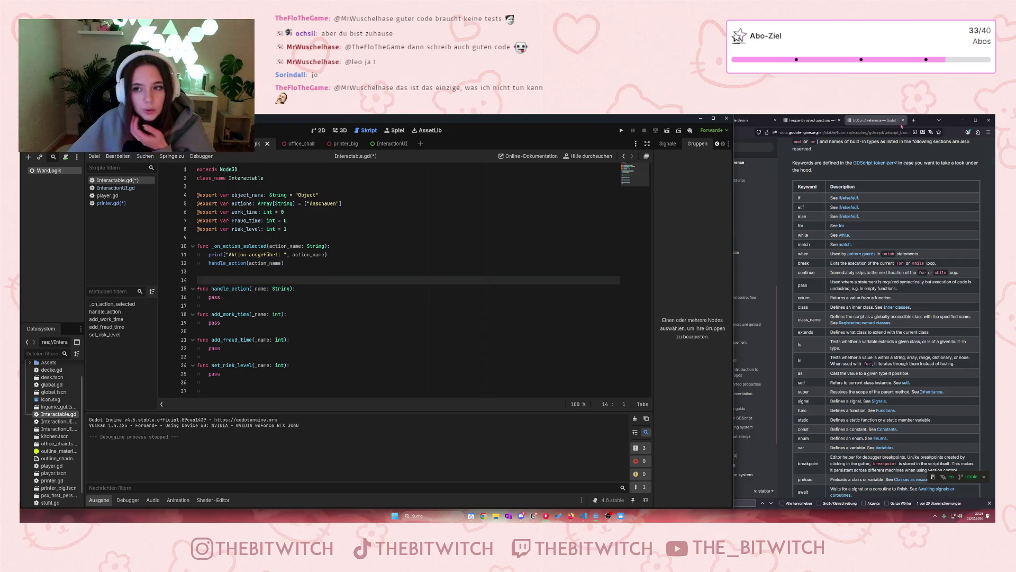
left_click(902, 126)
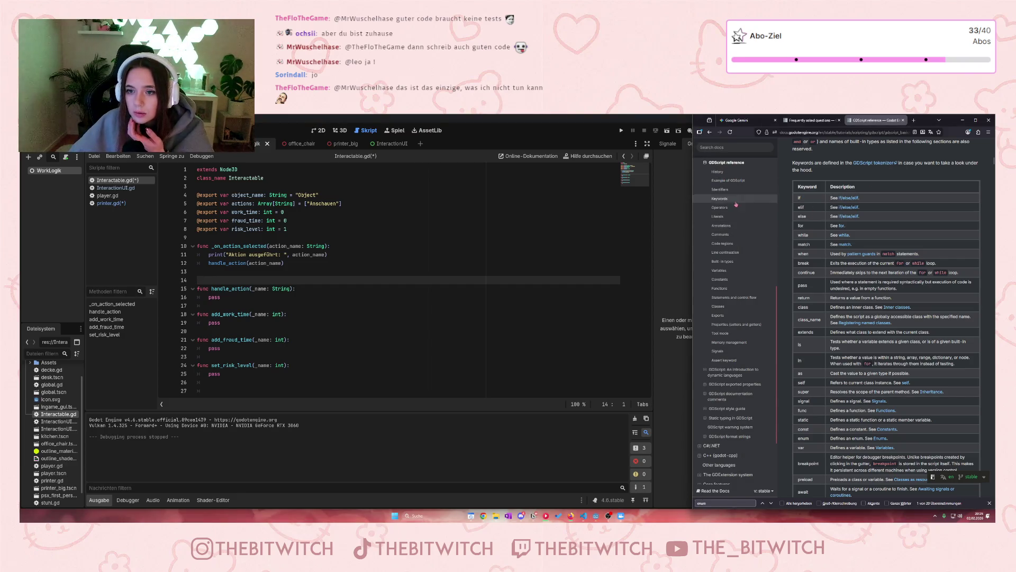
Jump to the GDScript reference's Comments section and scroll through the code regions explanation
left_click(739, 233)
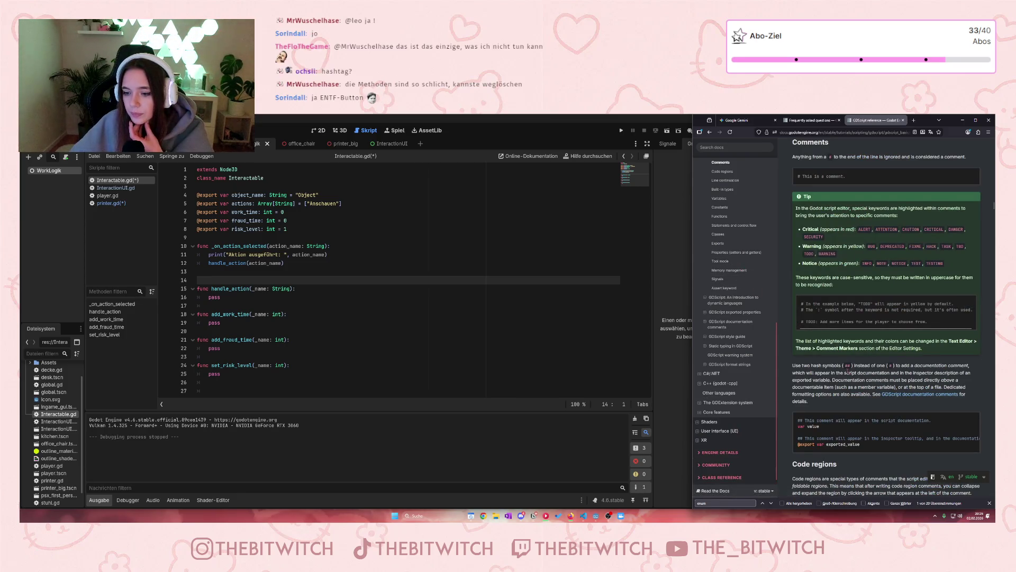
scroll(847, 371, "down", 3)
scroll(840, 374, "down", 6)
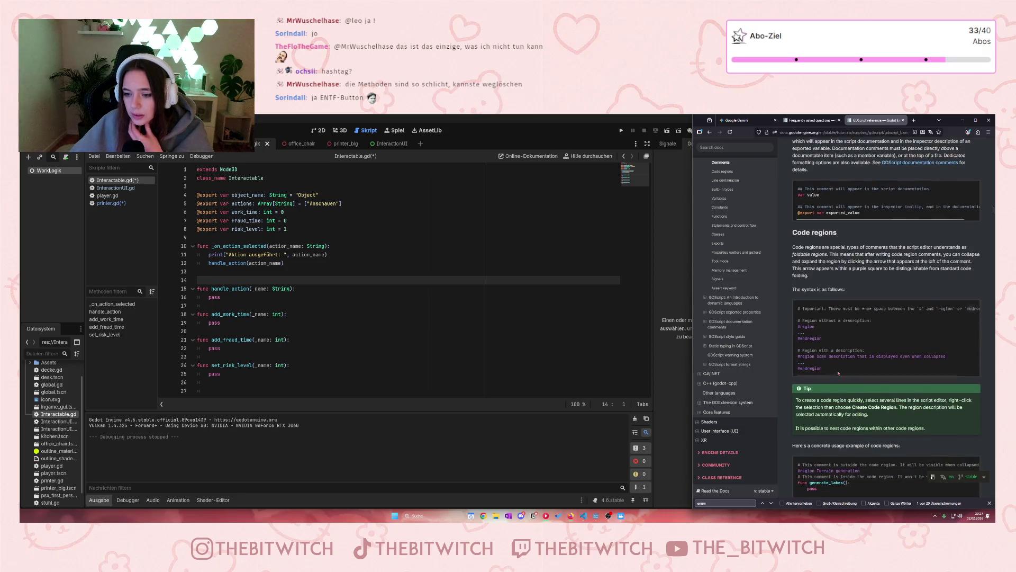
scroll(838, 373, "down", 3)
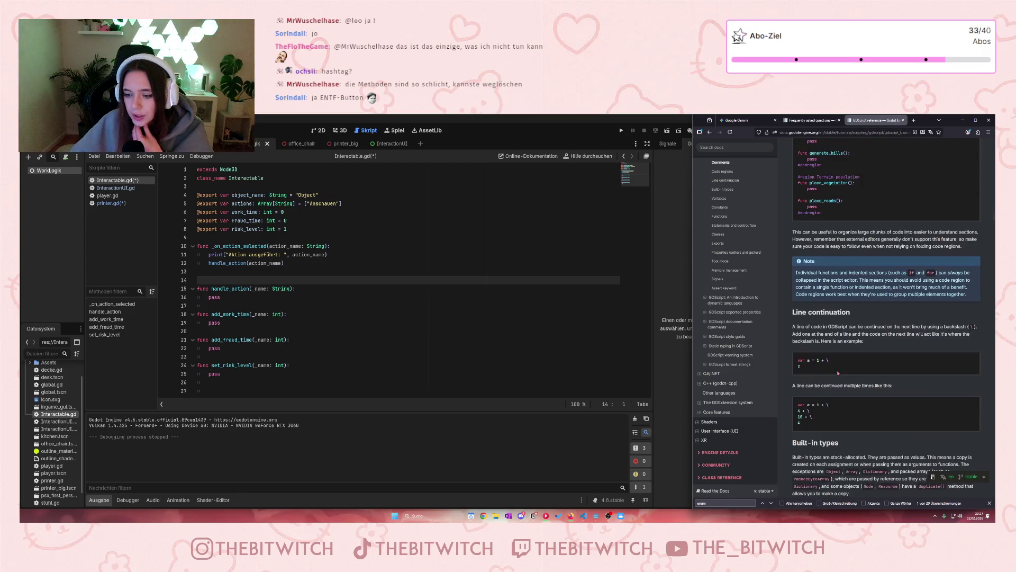
scroll(837, 373, "down", 4)
scroll(838, 373, "down", 6)
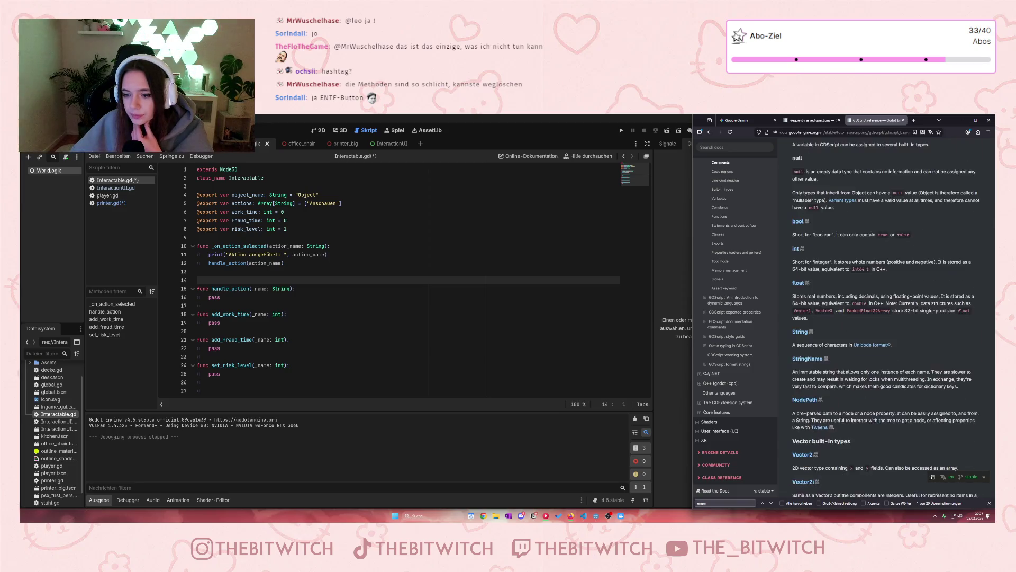
scroll(838, 374, "up", 12)
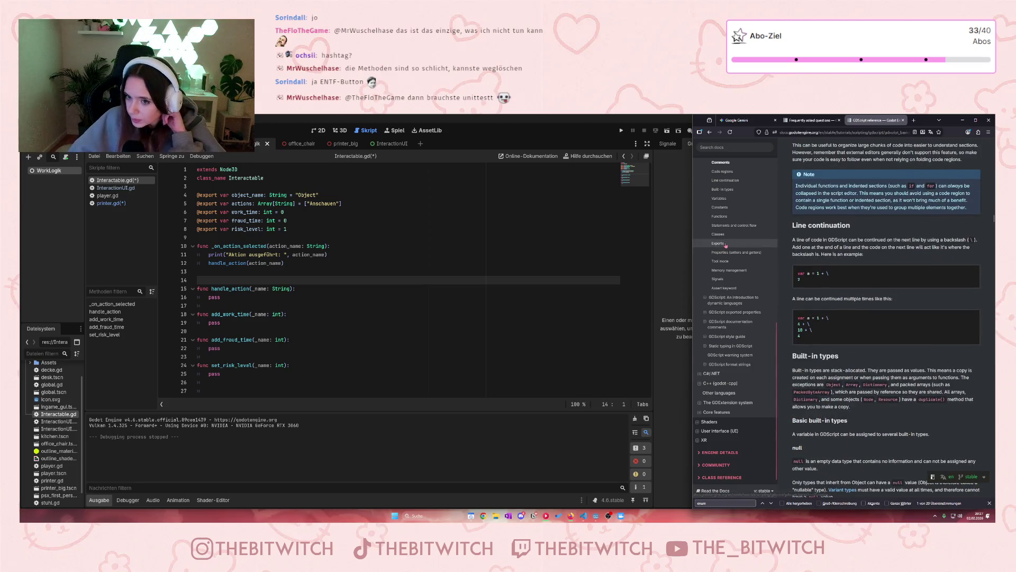
scroll(734, 202, "up", 5)
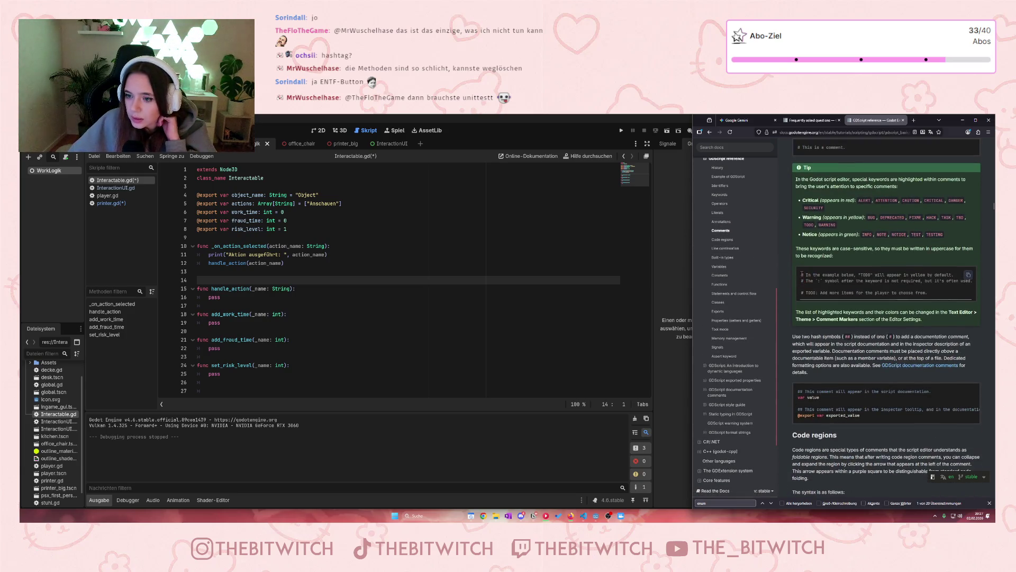
scroll(829, 355, "down", 1)
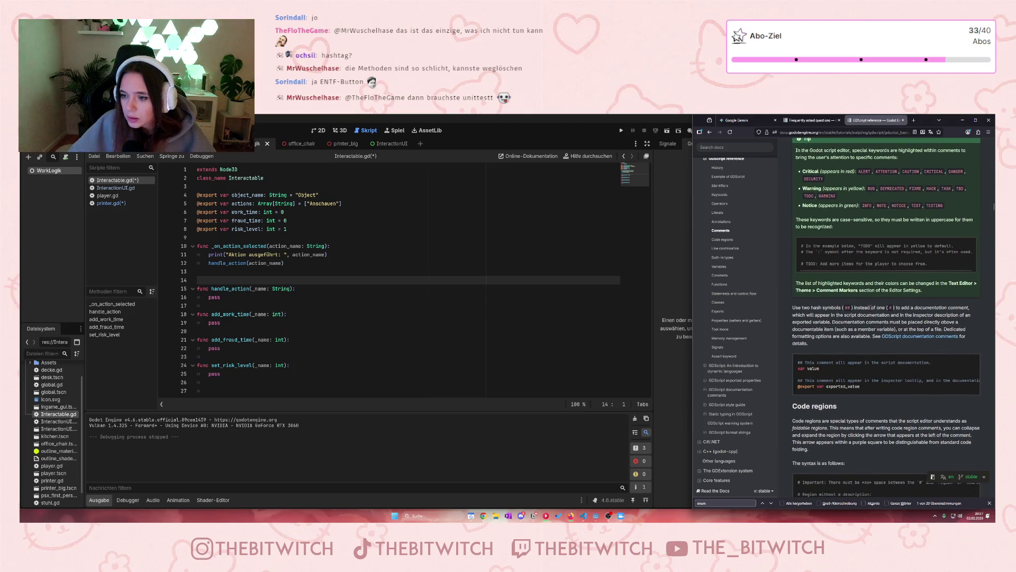
scroll(803, 336, "down", 1)
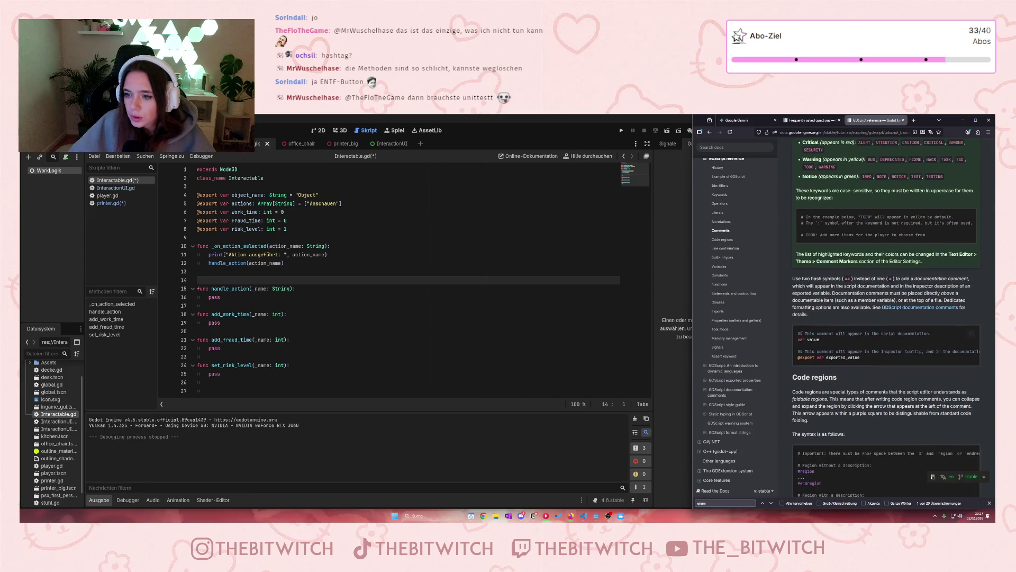
scroll(799, 333, "down", 2)
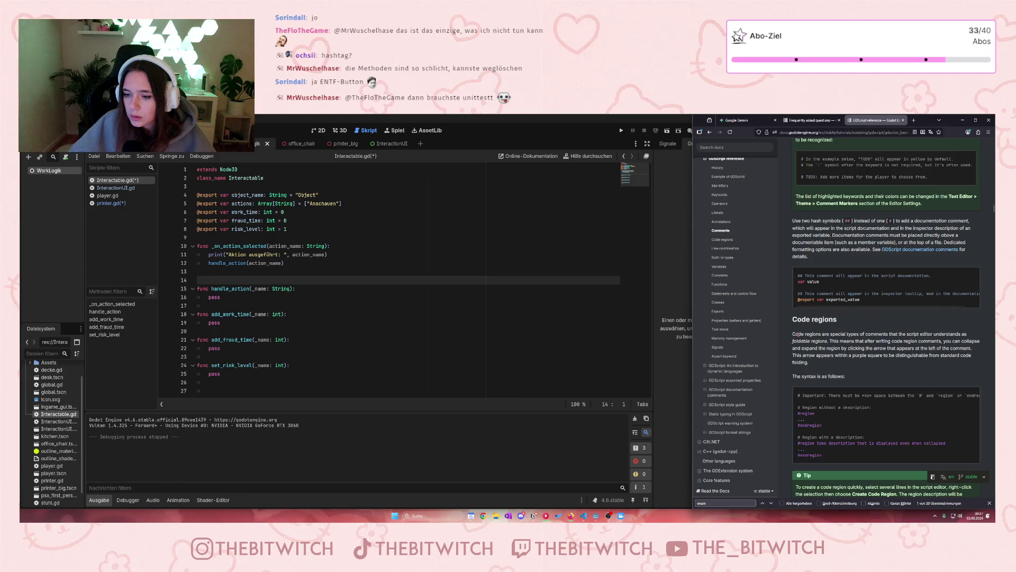
scroll(799, 335, "down", 2)
scroll(802, 335, "down", 2)
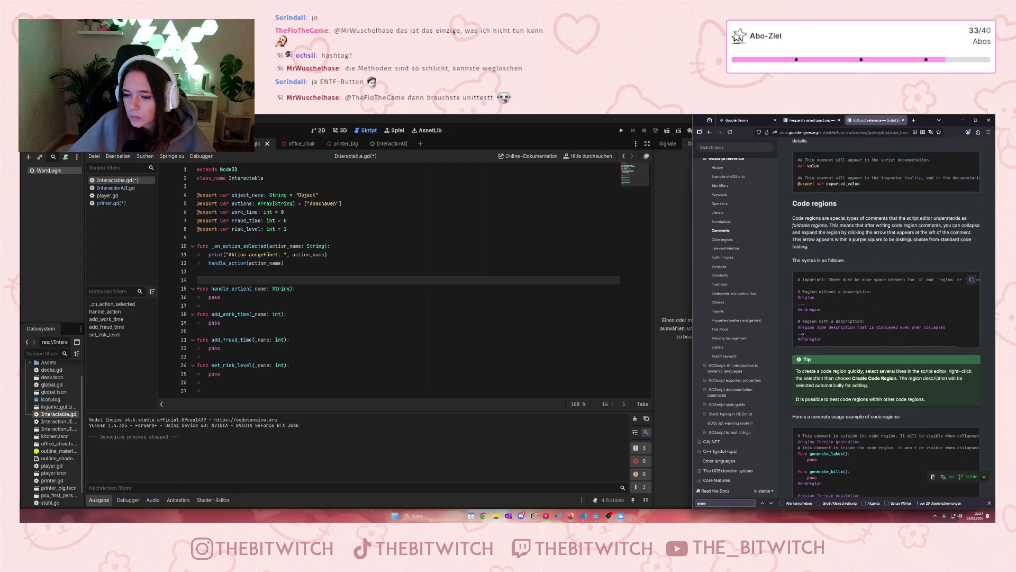
scroll(802, 339, "down", 3)
scroll(802, 345, "down", 2)
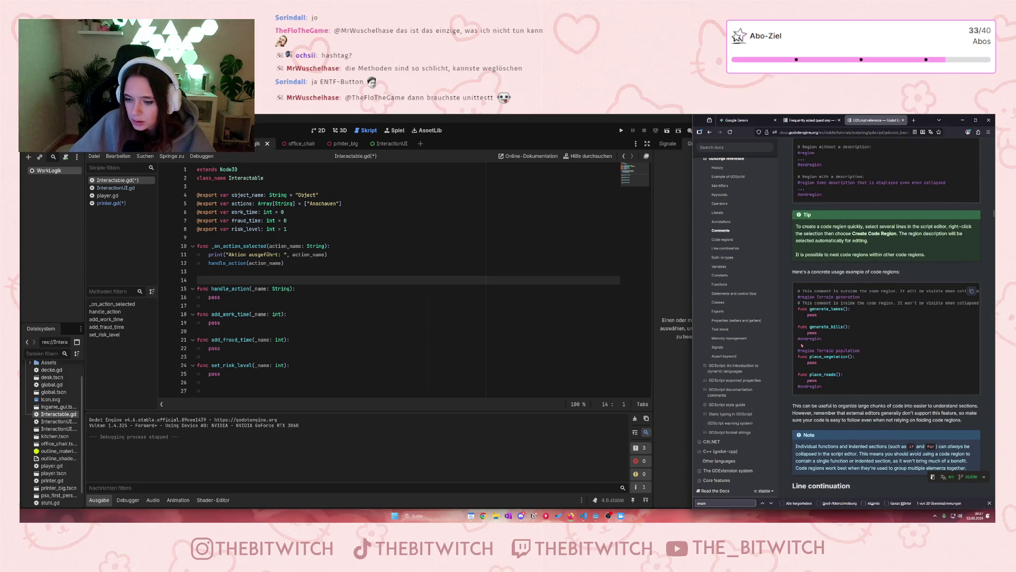
scroll(805, 347, "down", 3)
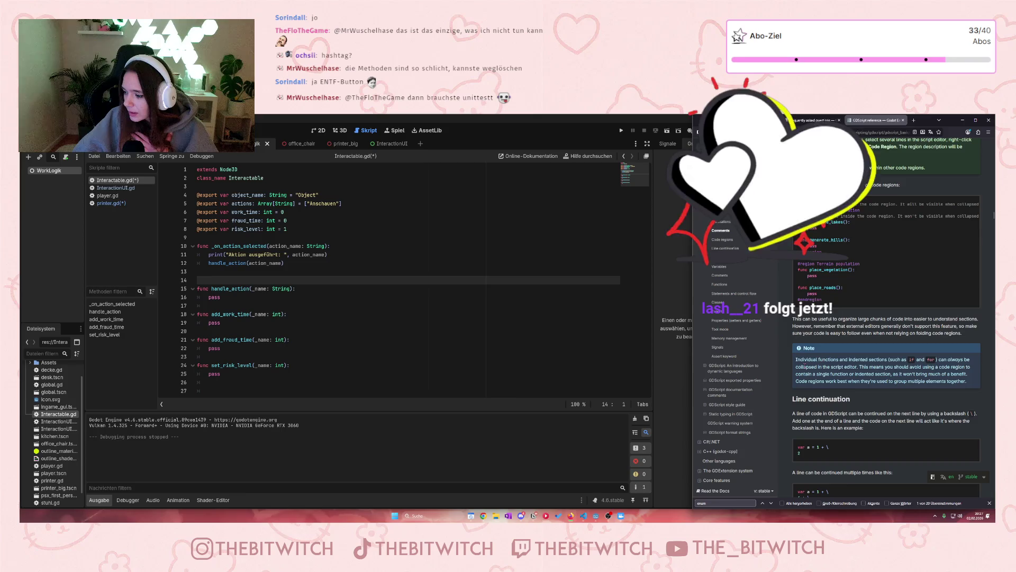
left_click_drag(209, 390, 197, 289)
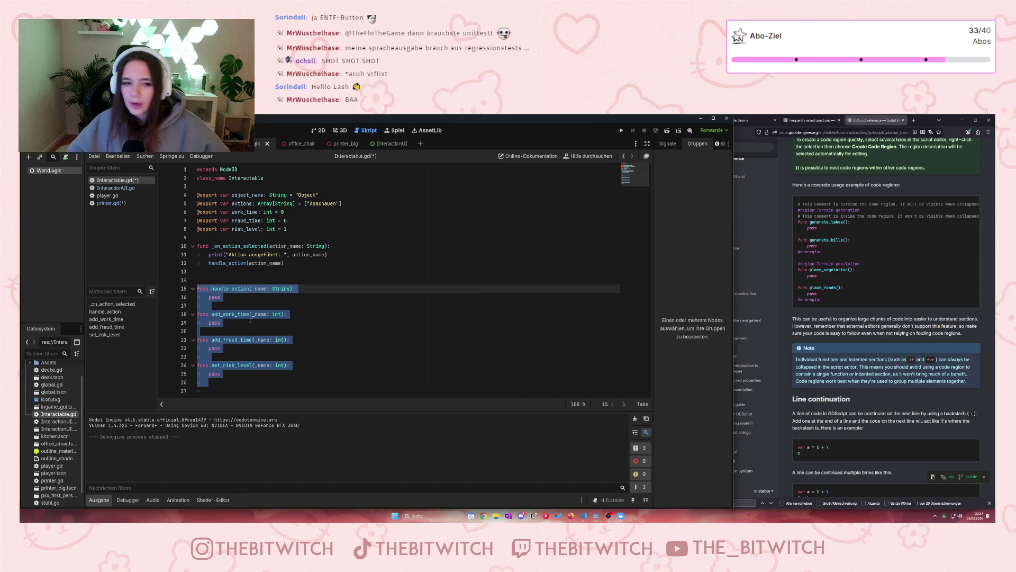
Place short comment lines on line 14 and below set_risk_level to bracket the four stubs
key("Up")
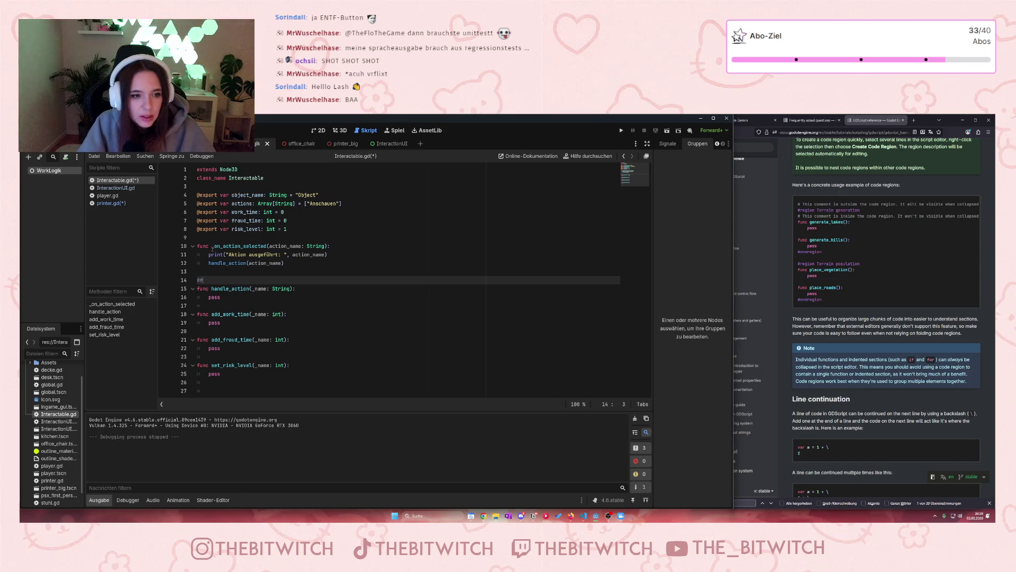
key("BackSpace")
key("BackSpace")
left_click(223, 382)
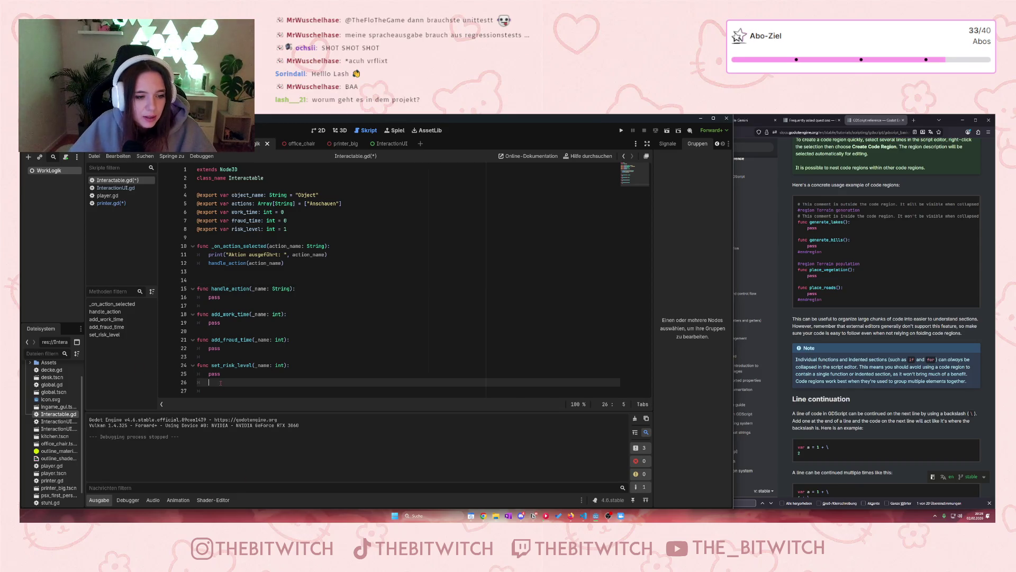
type("###")
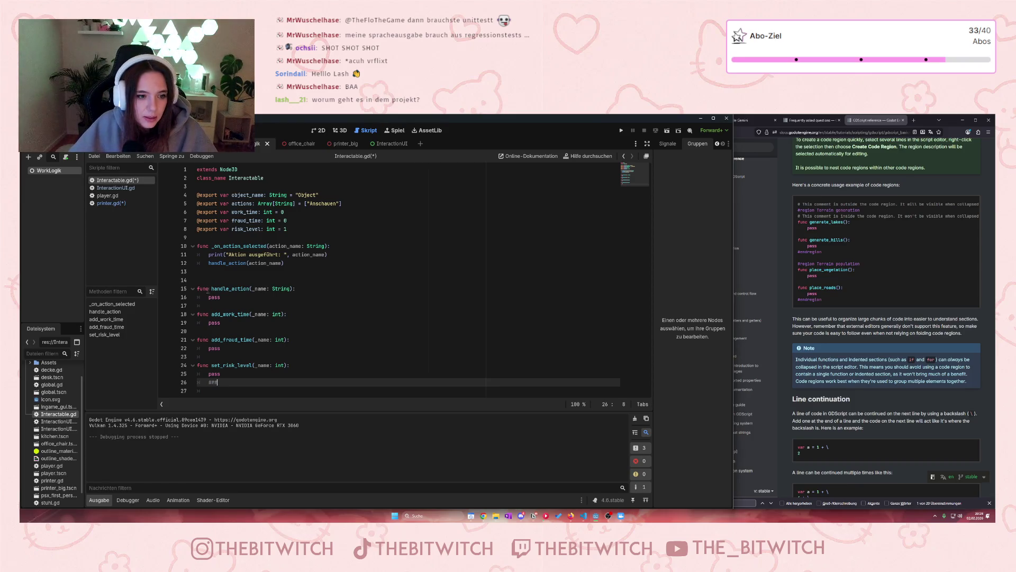
left_click(209, 279)
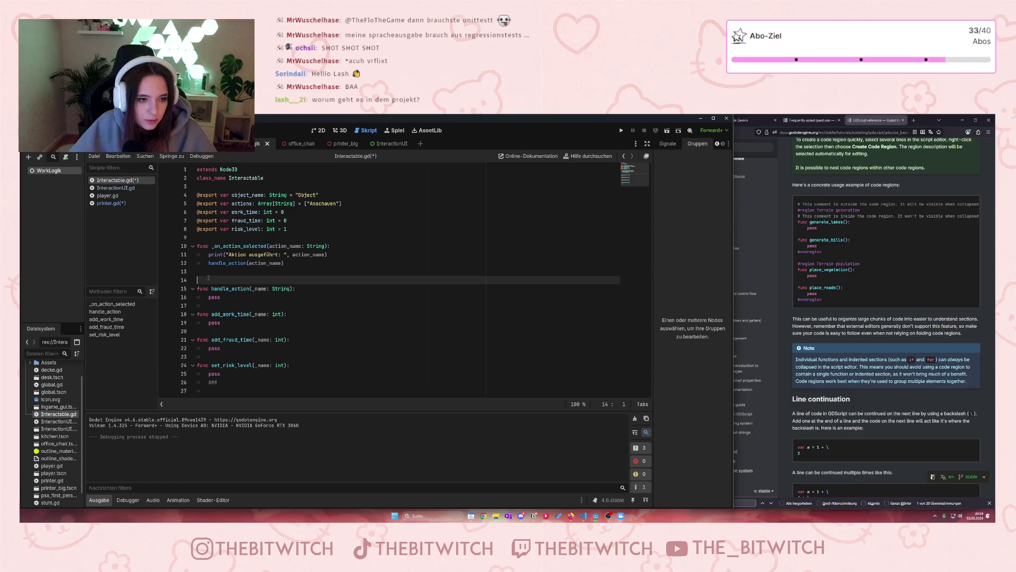
type("###")
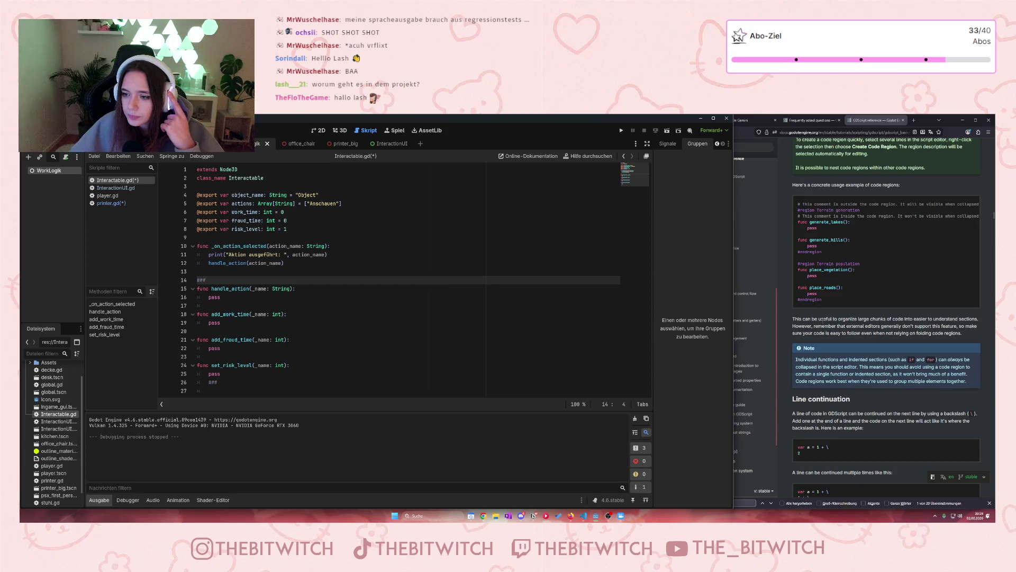
Scroll the GDScript reference back up to the Code regions section and its Tip box
scroll(851, 337, "up", 3)
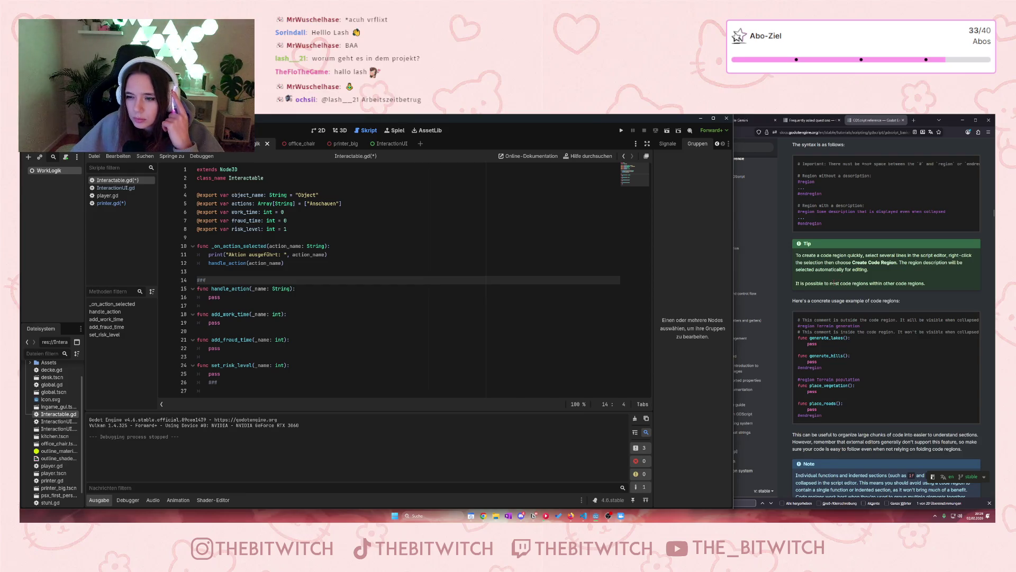
scroll(833, 282, "up", 3)
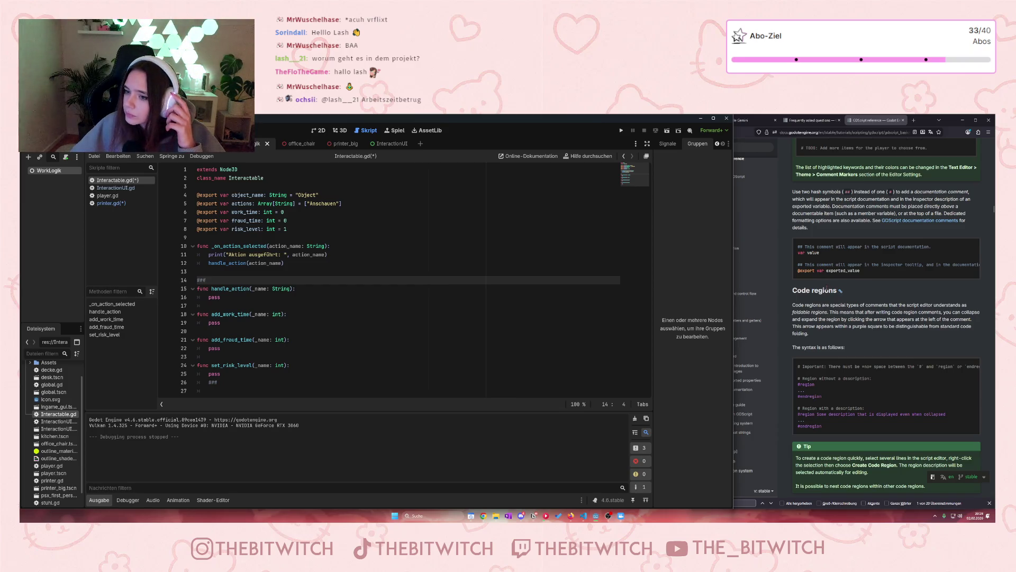
scroll(914, 284, "up", 1)
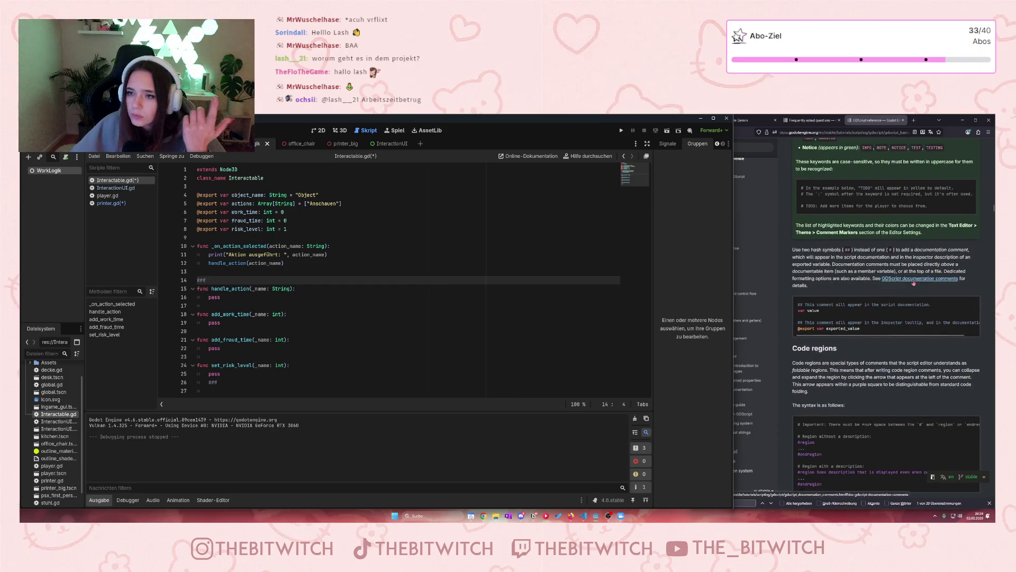
scroll(914, 284, "up", 1)
double_click(210, 382)
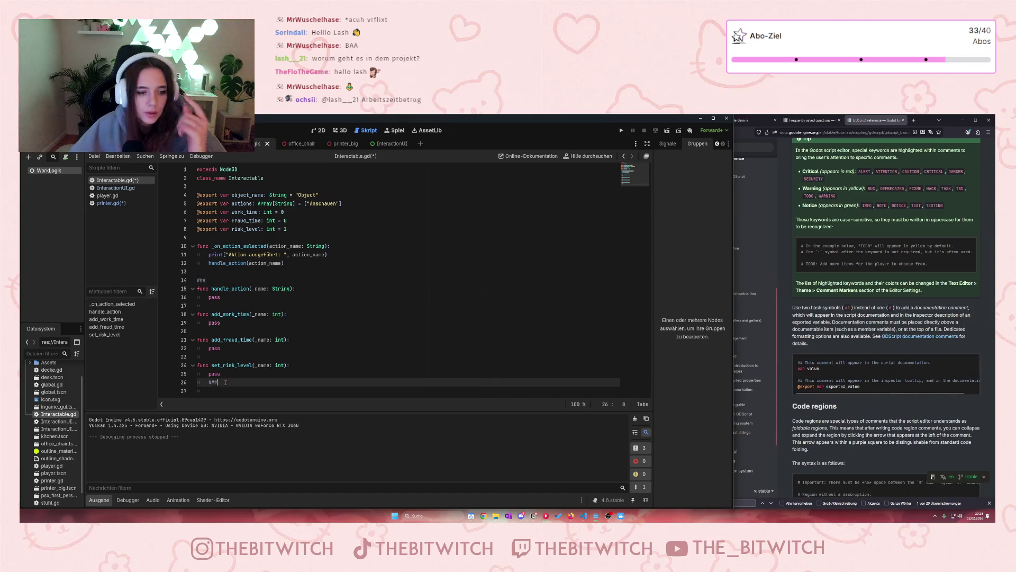
Delete the ### marker lines from Interactable.gd
key("BackSpace")
left_click(199, 279)
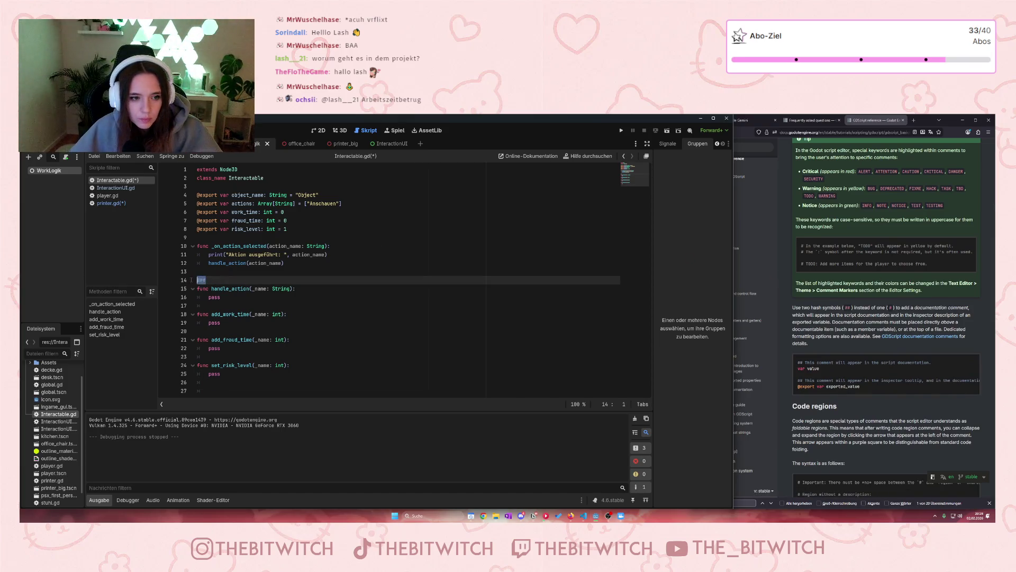
left_click(199, 289)
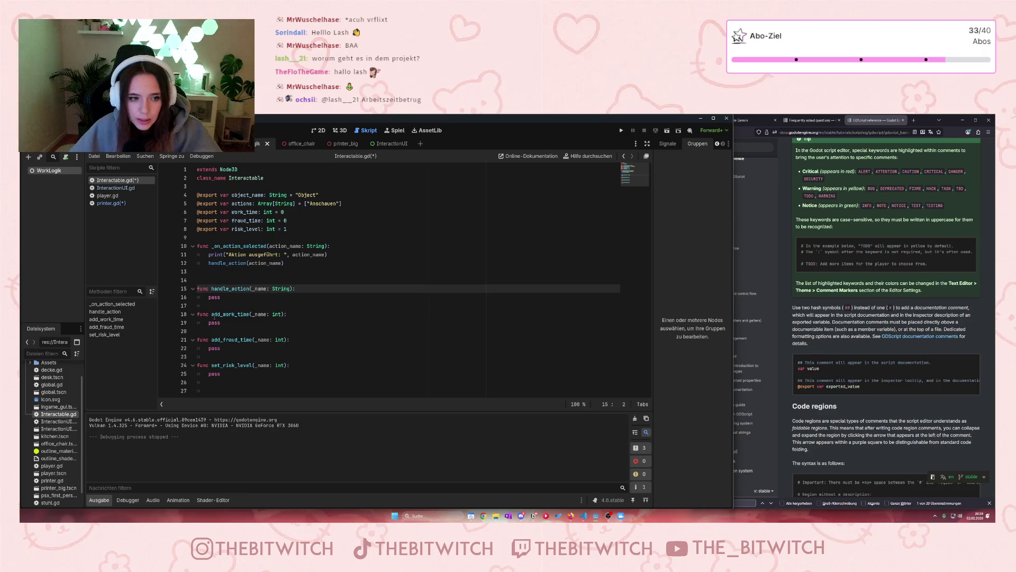
Comment out lines 15–25 so all four placeholder functions are disabled
key("ctrl+k")
key("Down")
key("ctrl+k")
key("Down")
key("ctrl+k")
key("Down")
key("ctrl+k")
key("Down")
key("ctrl+k")
key("Down")
key("Down")
key("ctrl+k")
key("Down")
key("ctrl+k")
key("Down")
key("Down")
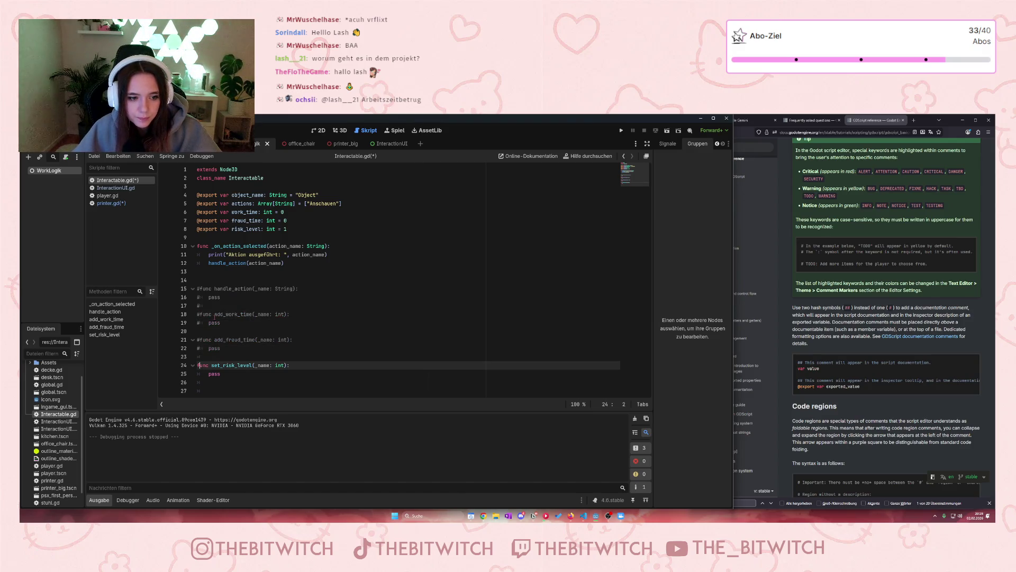
key("ctrl+k")
key("Down")
key("ctrl+k")
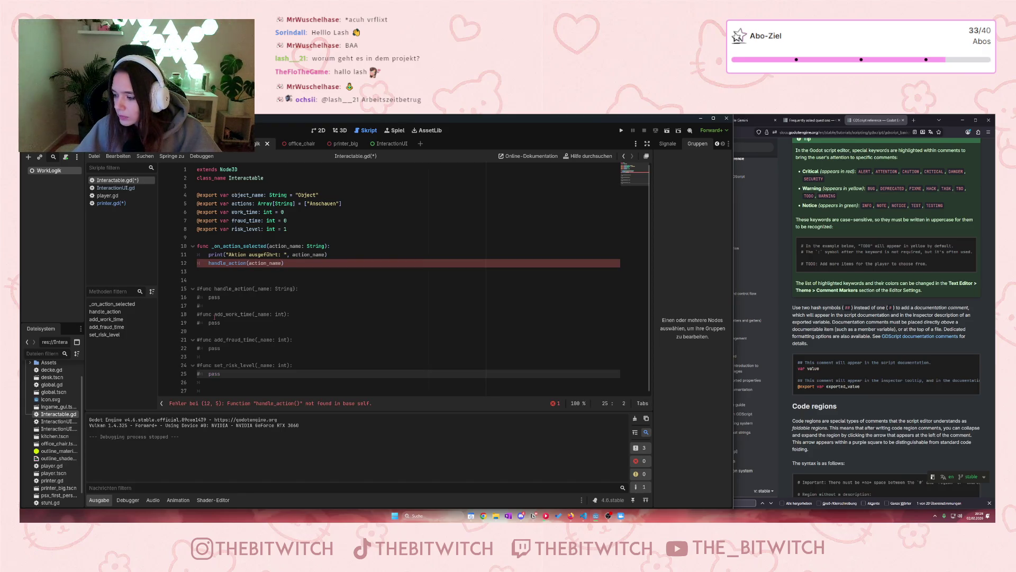
Uncomment handle_action's pass line below the erroring call on line 12
left_click(214, 305)
left_click(214, 271)
key("Up")
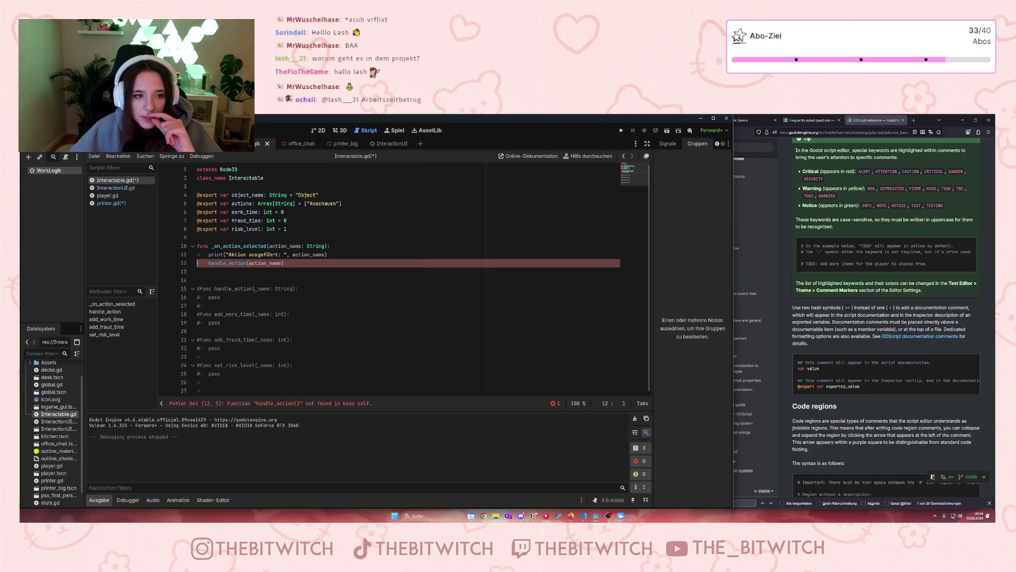
key("Down")
key("Down")
key("Down")
key("ctrl+k")
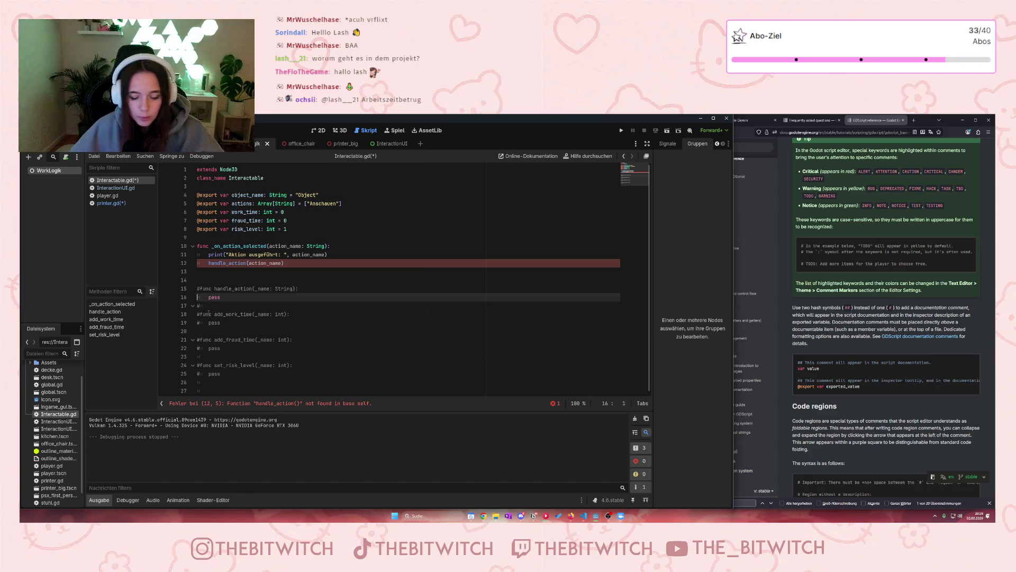
Uncomment the handle_action function header and save the script
left_click(200, 288)
key("ctrl+k")
left_click(254, 314)
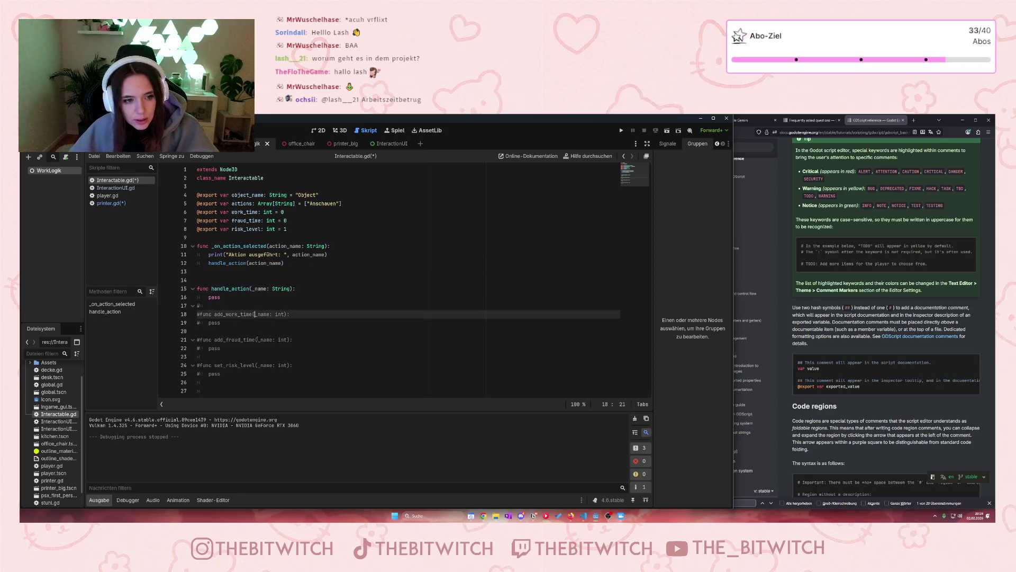
key("ctrl+s")
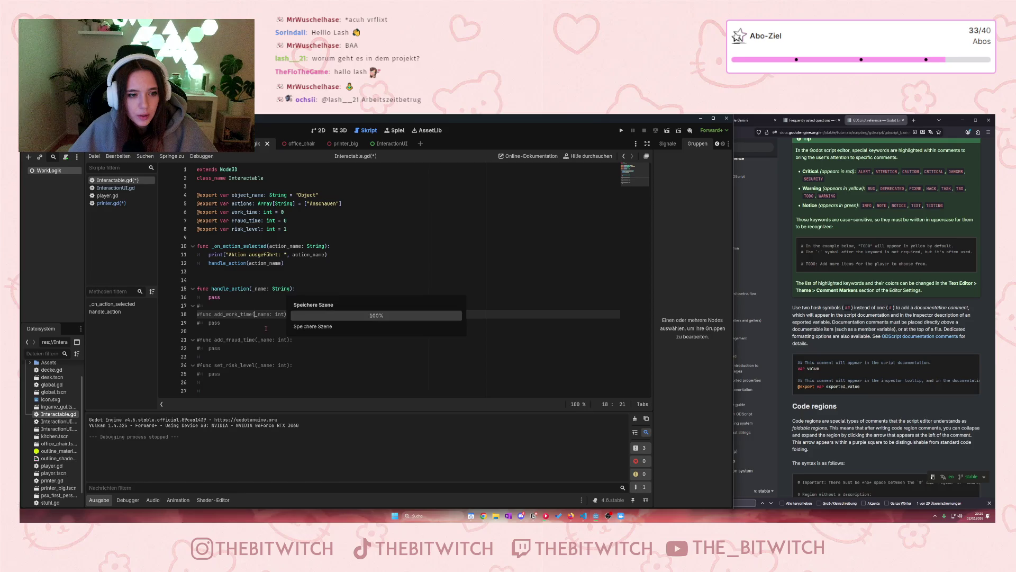
Delete the extra blank line above handle_action and launch the game
left_click(201, 281)
key("BackSpace")
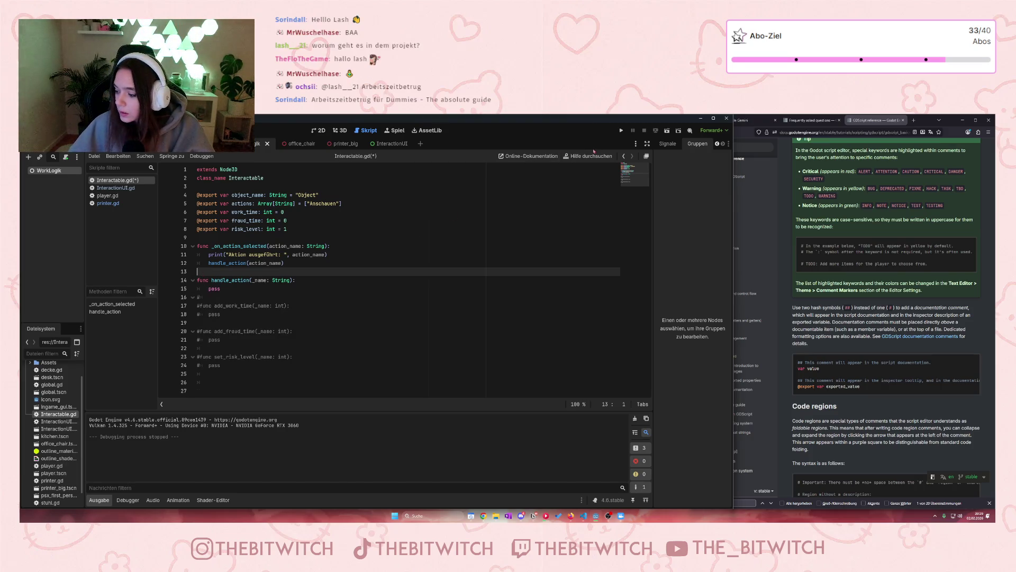
left_click(620, 130)
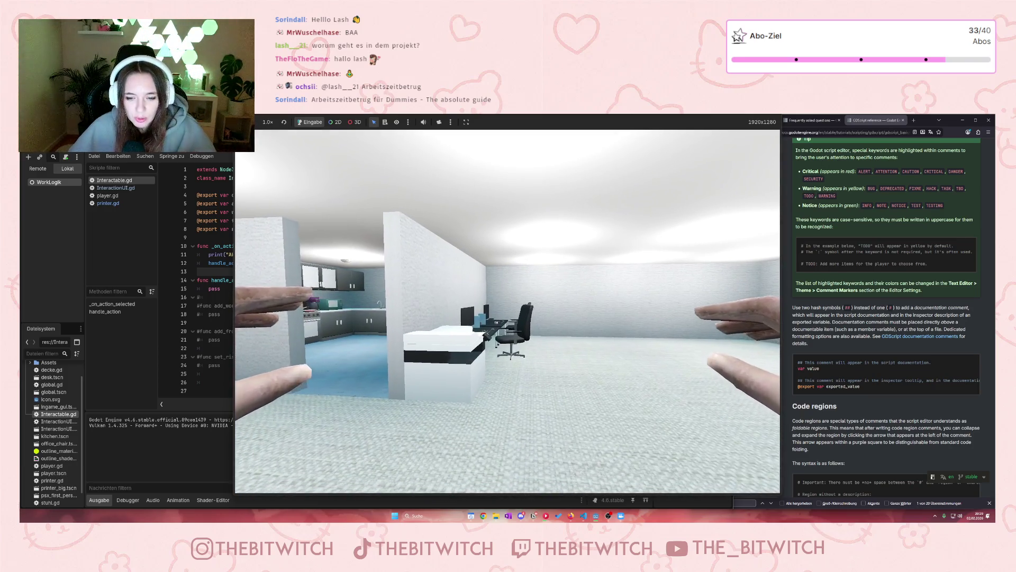
Walk toward the desk in the running game, toggle full screen, then stop it with F8
key("w")
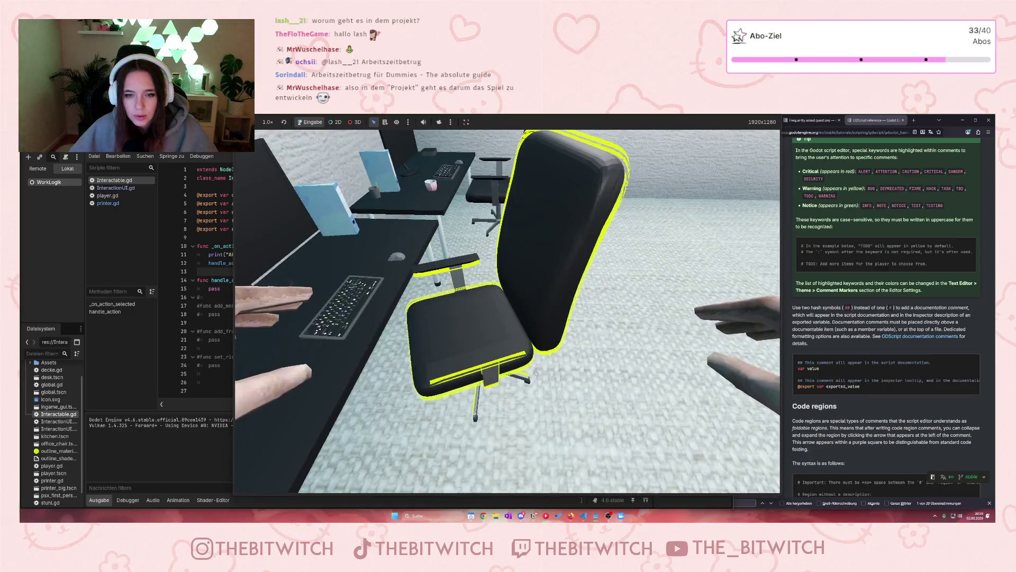
key("F11")
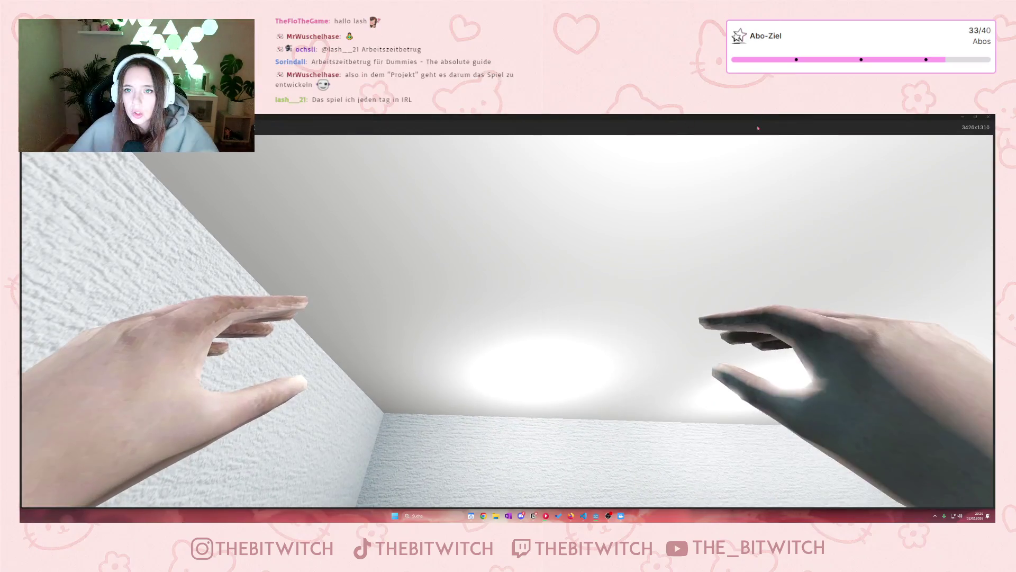
key("F11")
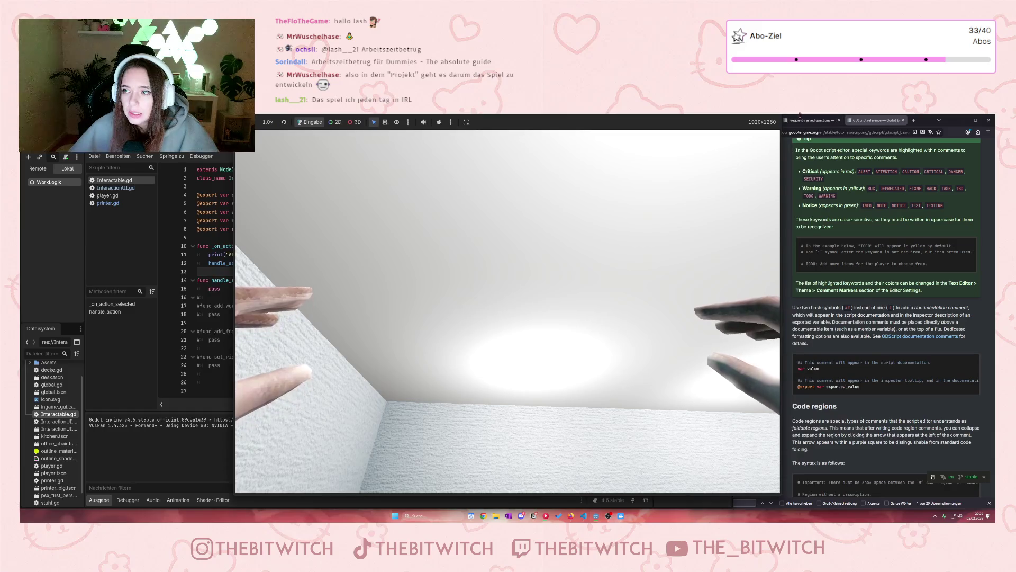
key("F8")
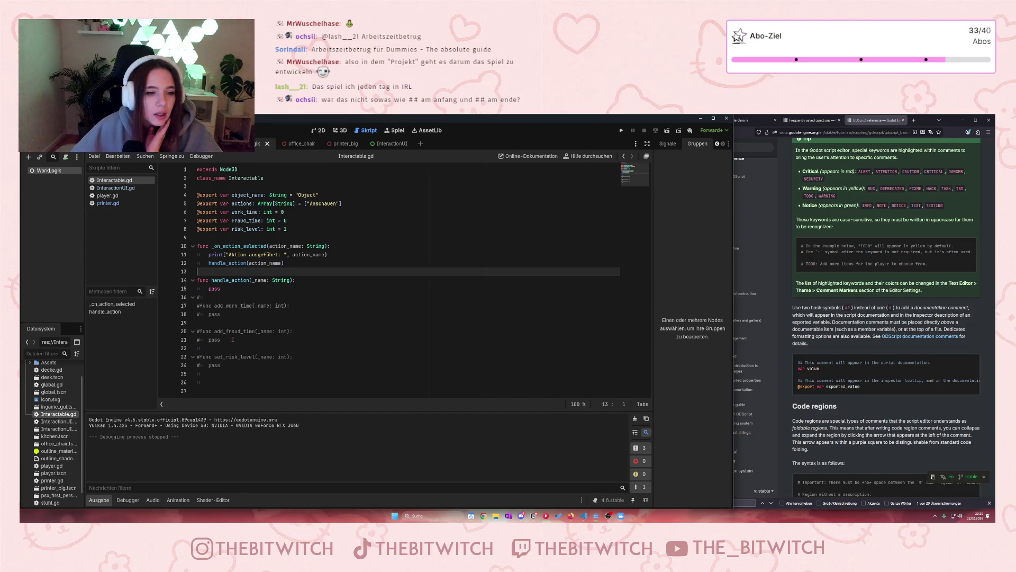
Remove the stray # line under handle_action, save Interactable.gd, and open printer.gd
left_click(210, 298)
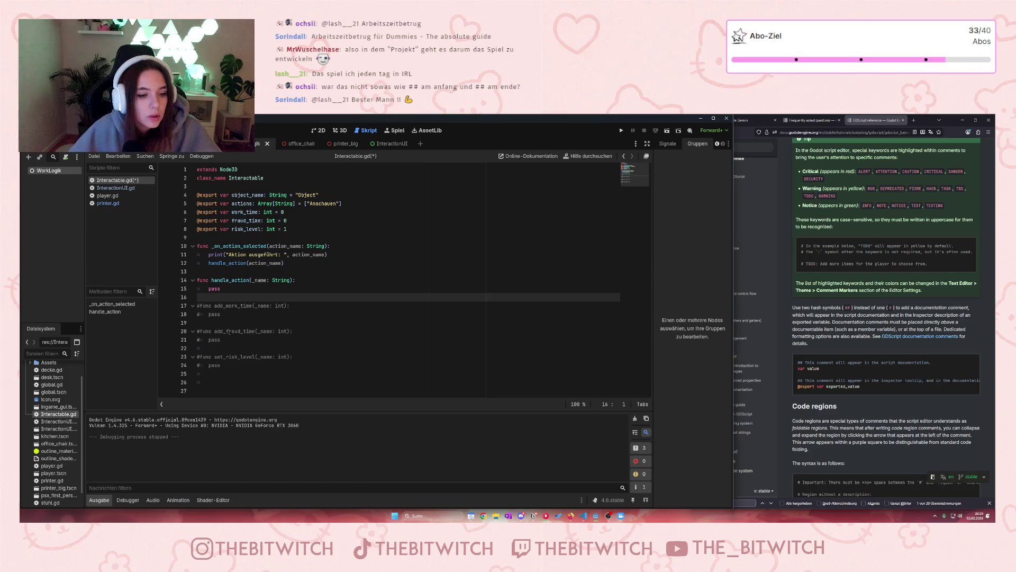
left_click(298, 265)
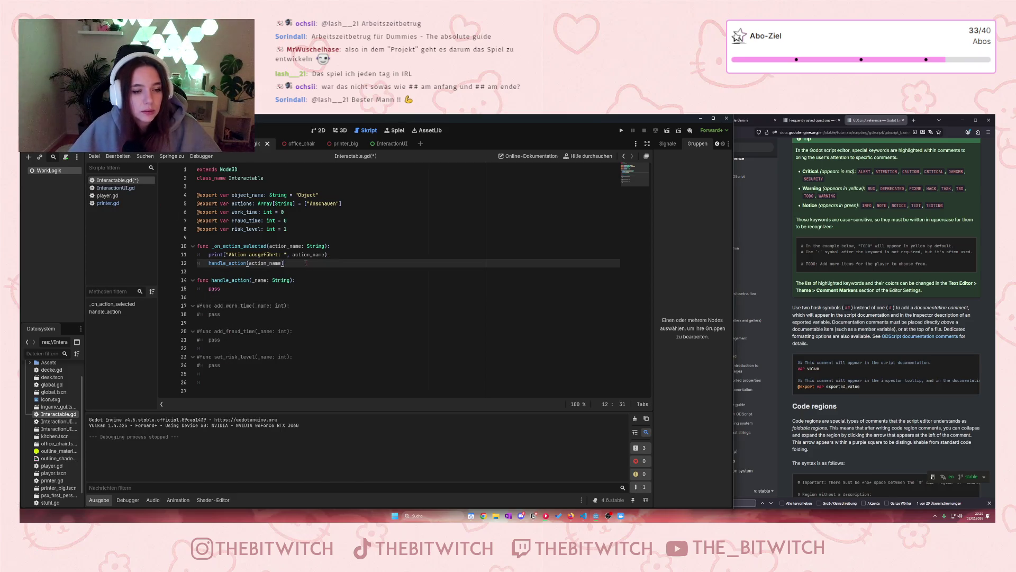
key("ctrl+s")
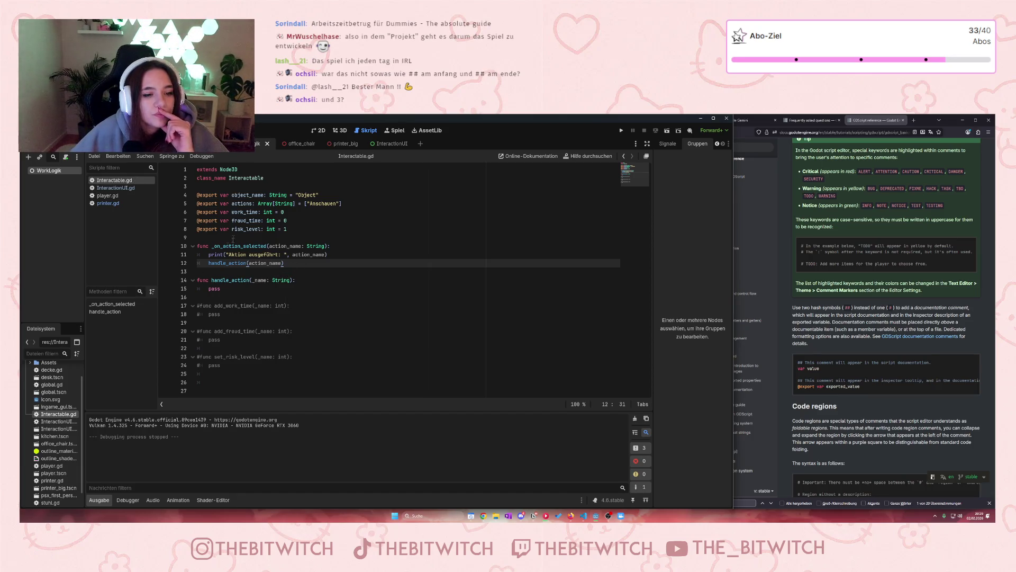
left_click(117, 204)
Switch back to Interactable.gd, toggling the scene list and distraction-free mode on and off
left_click(261, 256)
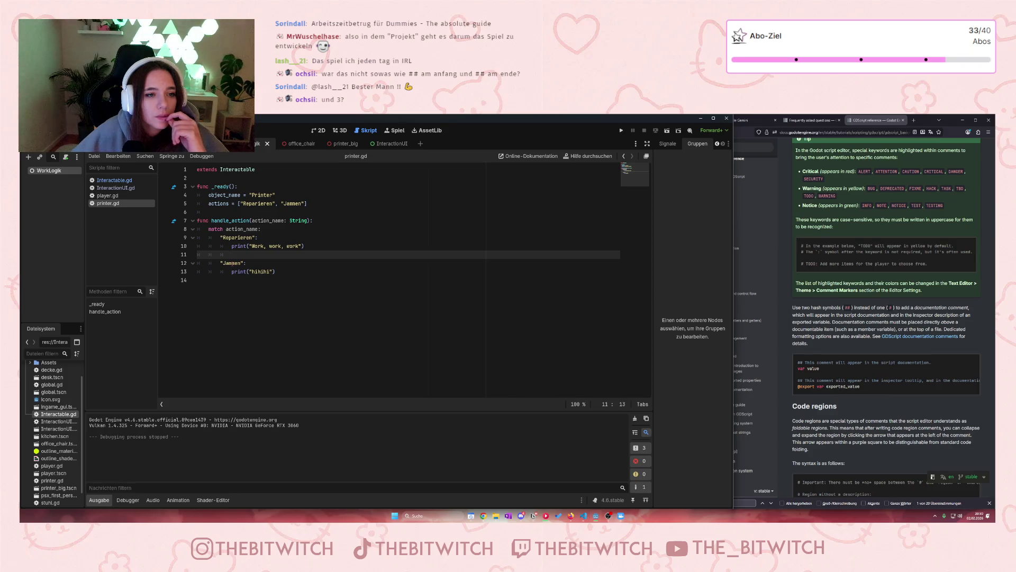
left_click(129, 180)
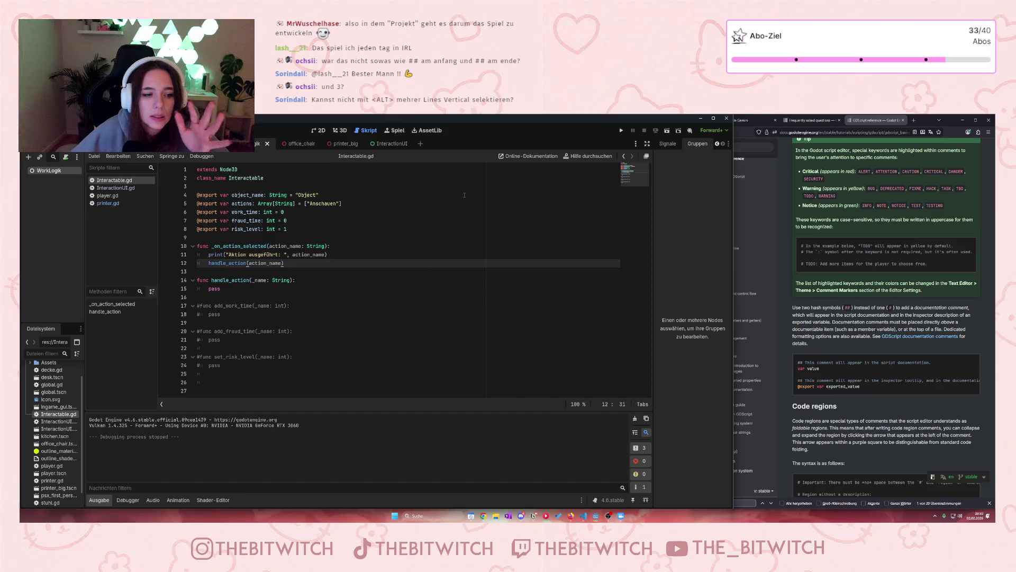
left_click(635, 144)
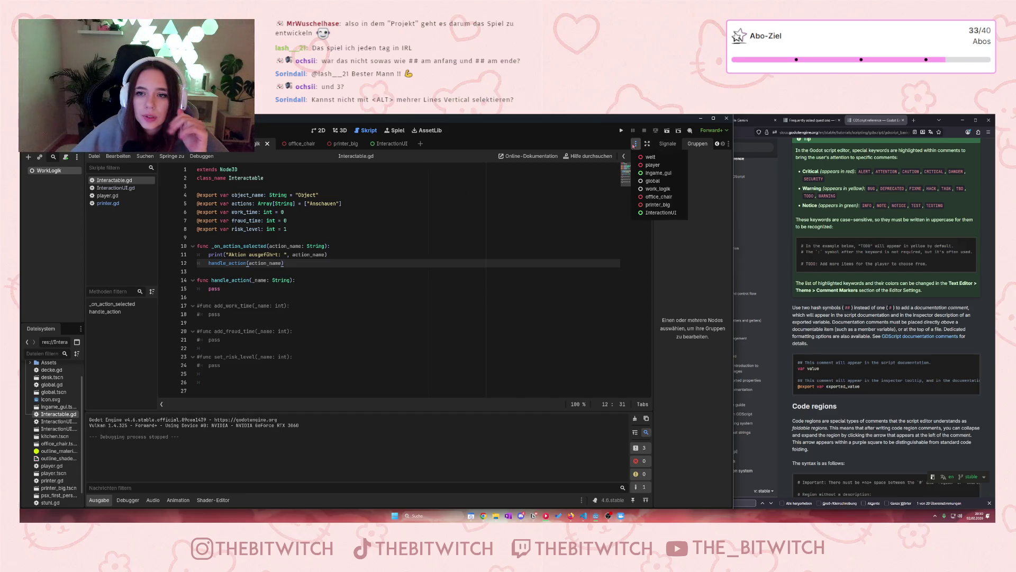
left_click(634, 144)
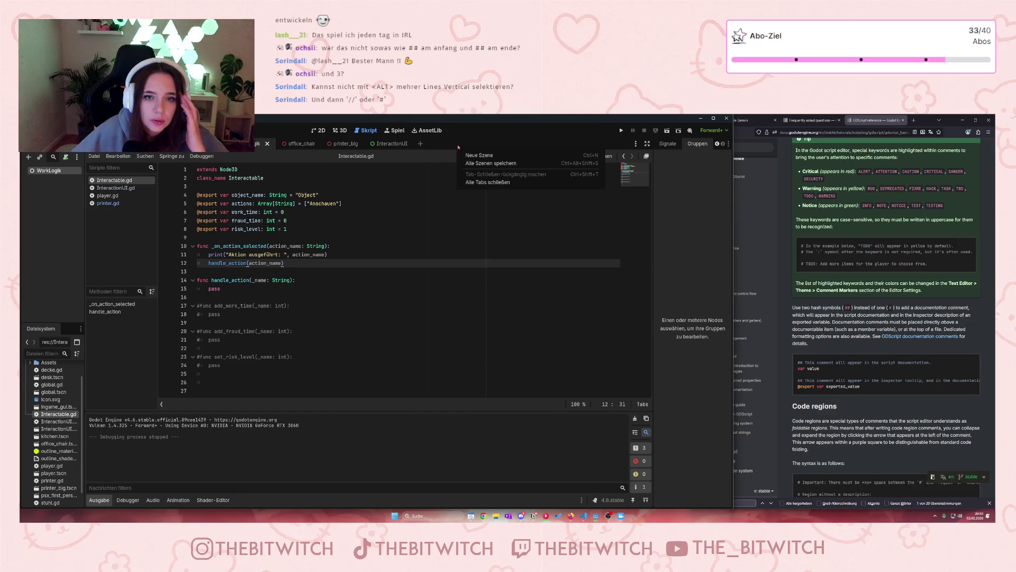
left_click(636, 144)
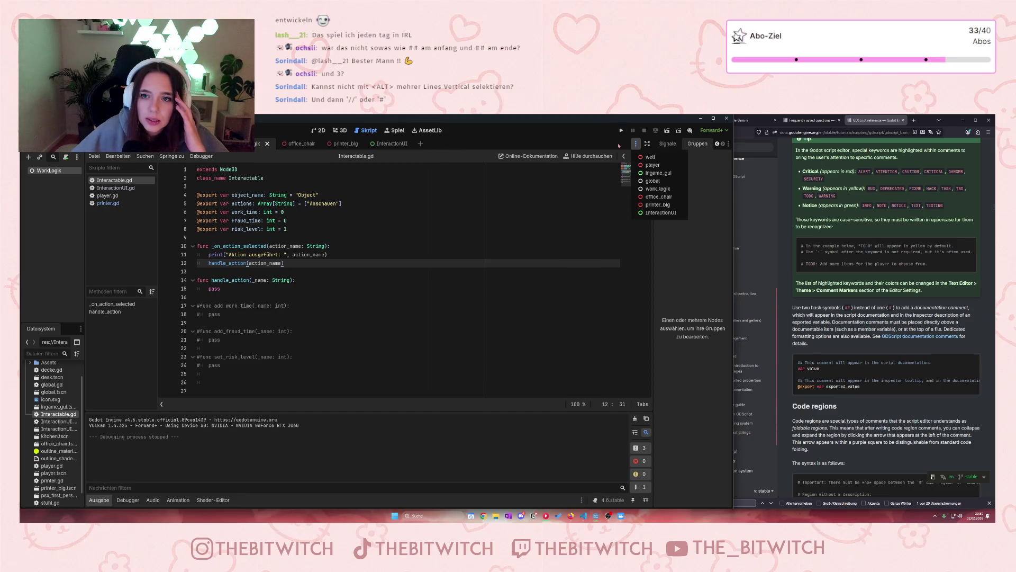
left_click(647, 144)
left_click(725, 145)
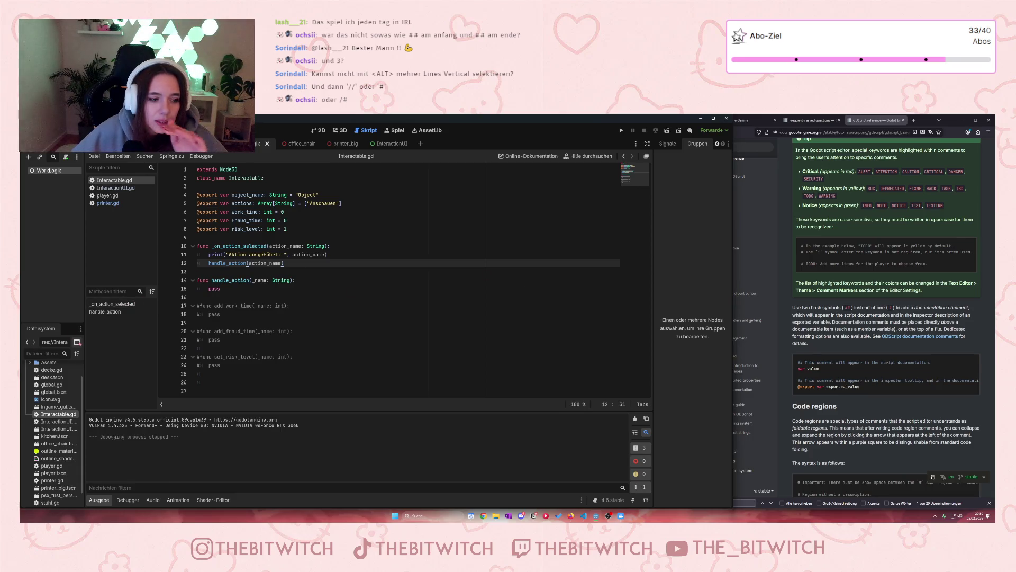
Toggle the FileSystem dock between split and tree layouts
left_click(77, 342)
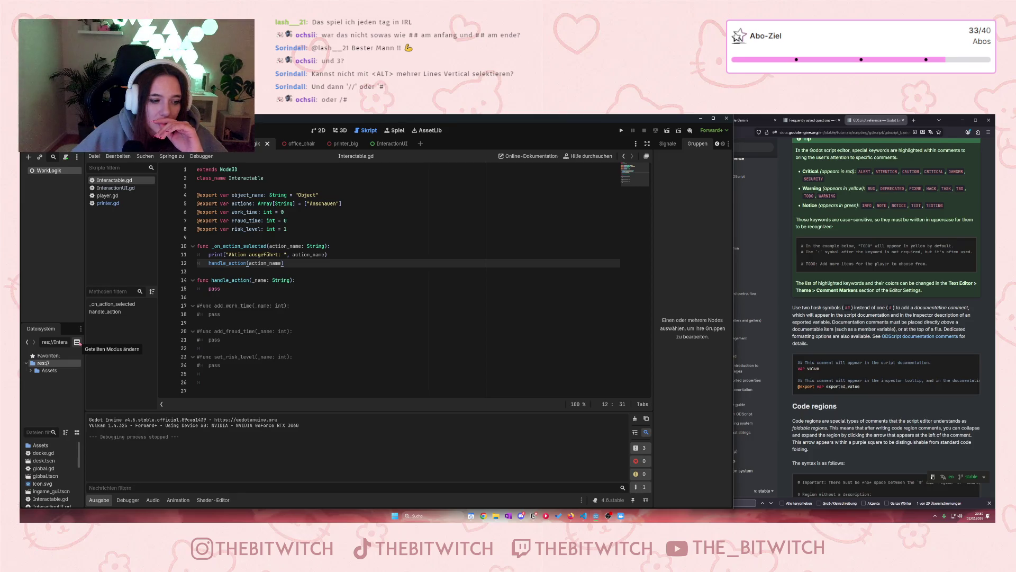
left_click(77, 342)
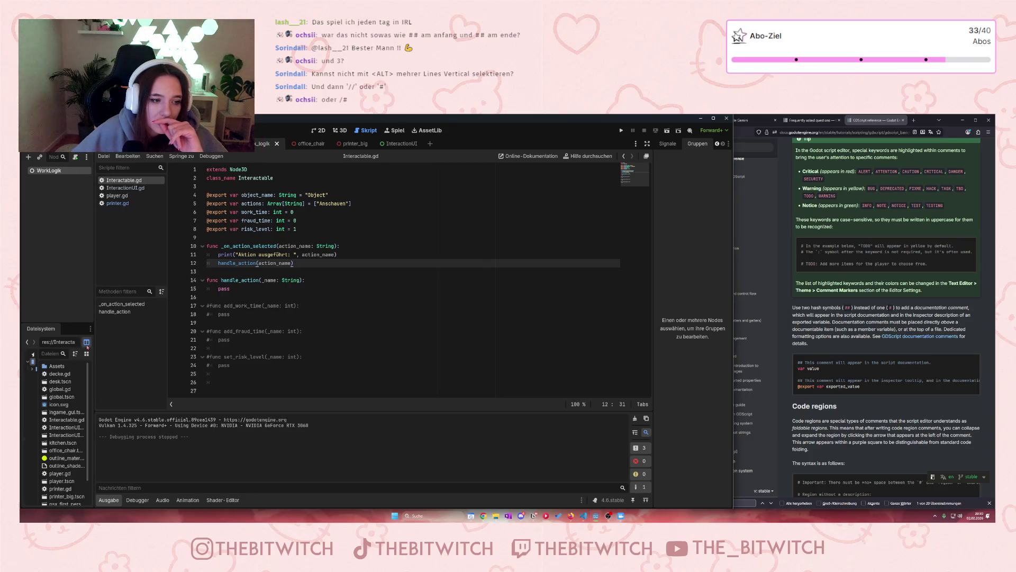
left_click(87, 344)
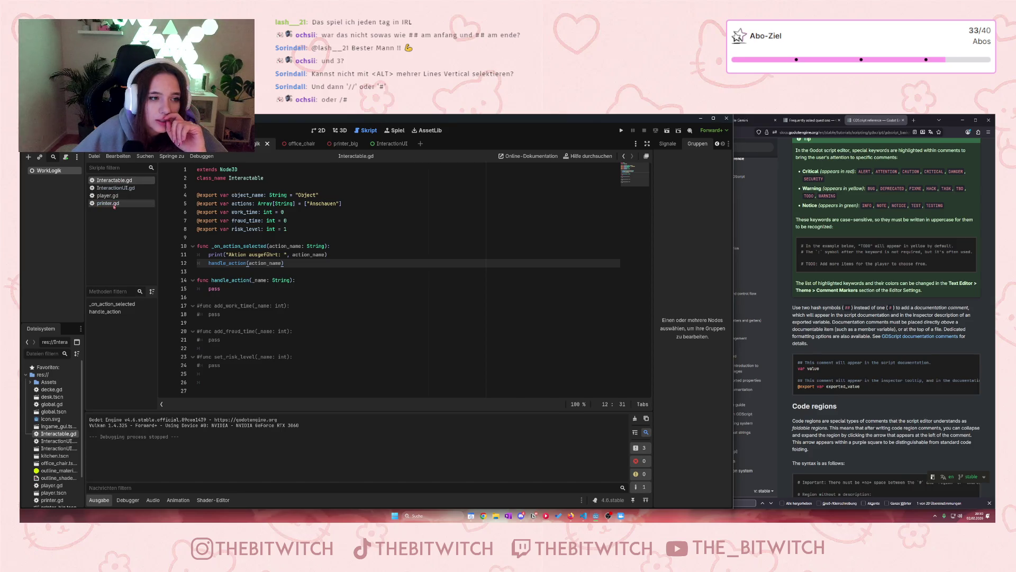
left_click(115, 206)
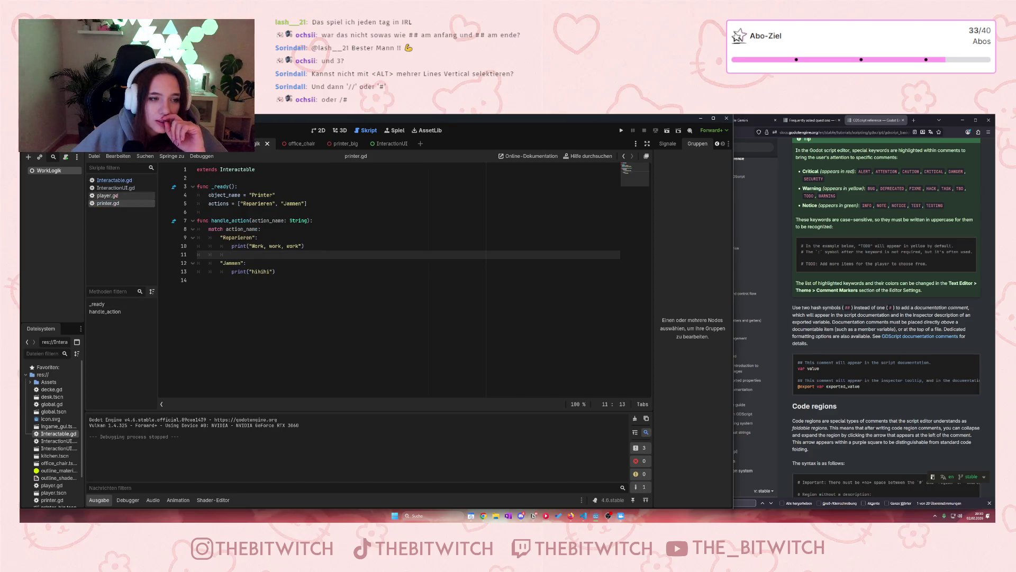
mouse_move(113, 181)
left_mouse_down()
mouse_move(212, 222)
mouse_move(156, 216)
mouse_move(201, 279)
mouse_move(316, 292)
mouse_move(157, 270)
mouse_move(137, 306)
left_mouse_up()
left_click(112, 180)
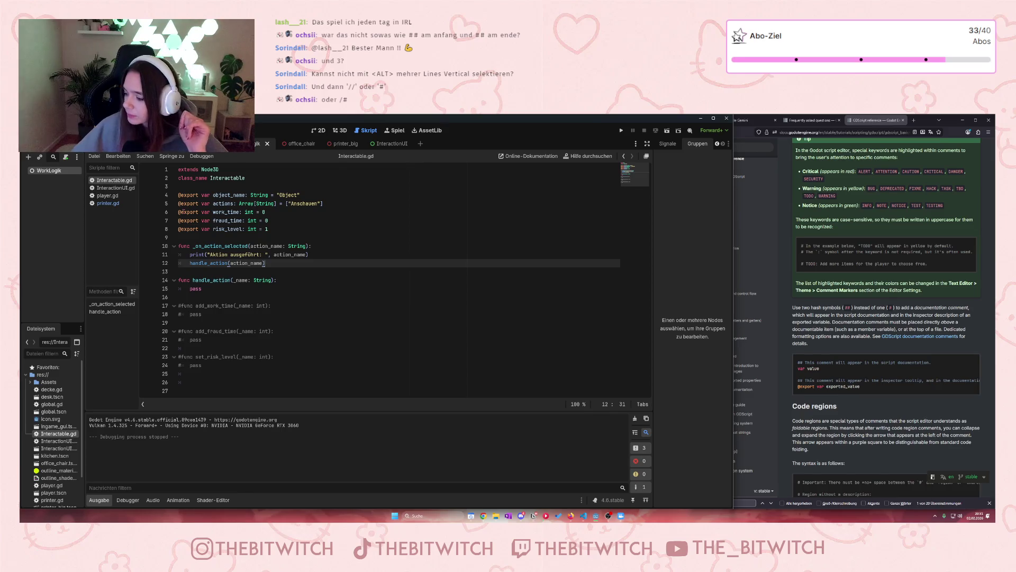
mouse_move(193, 212)
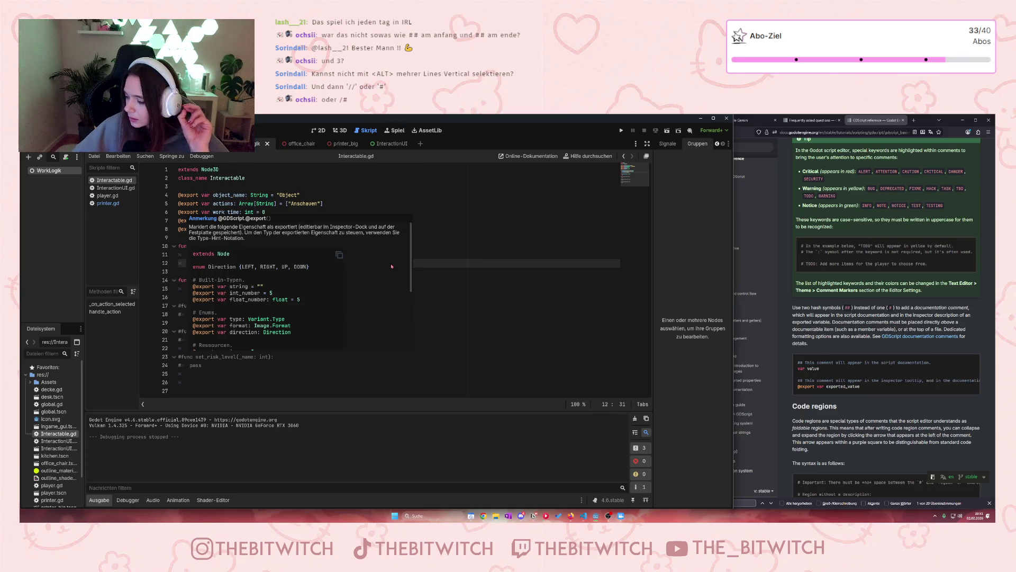
left_click(450, 284)
left_click_drag(217, 371, 149, 313)
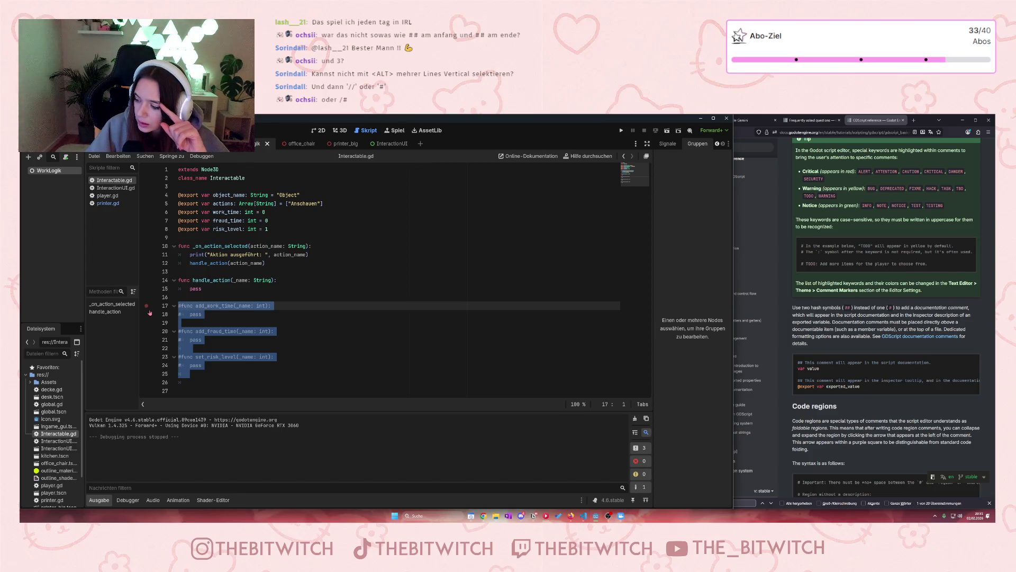
type("#")
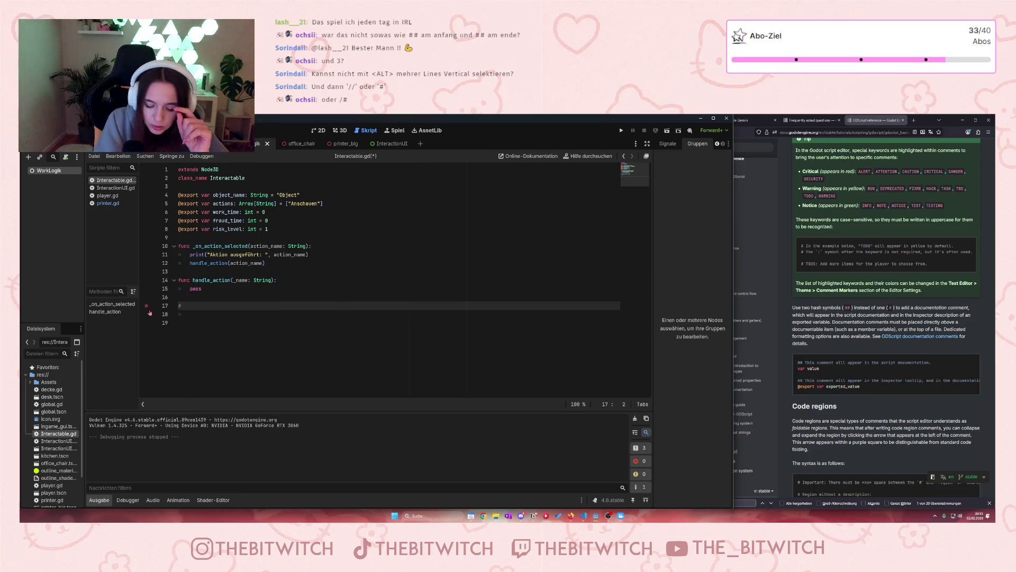
key("ctrl+z")
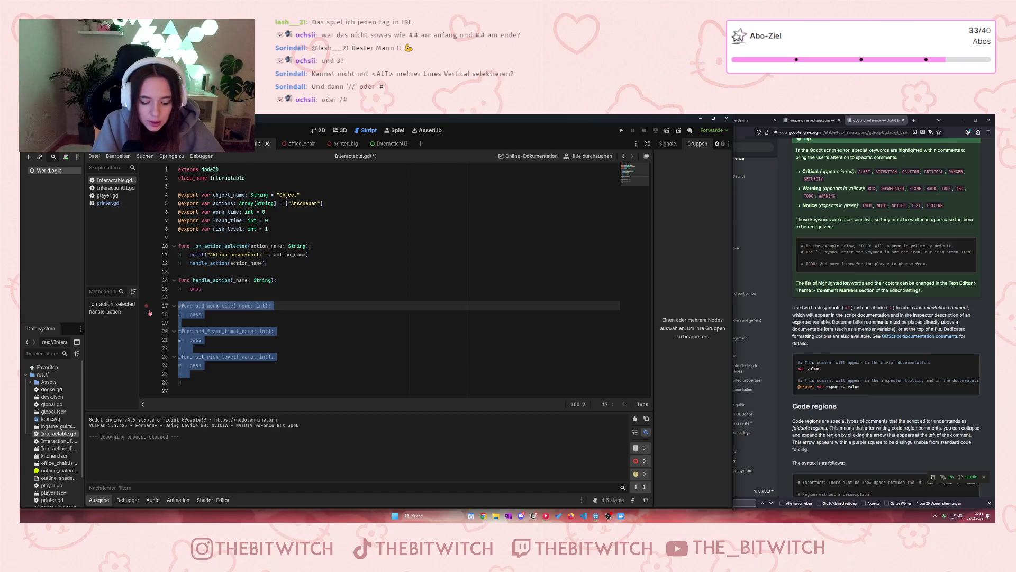
key("ctrl+s")
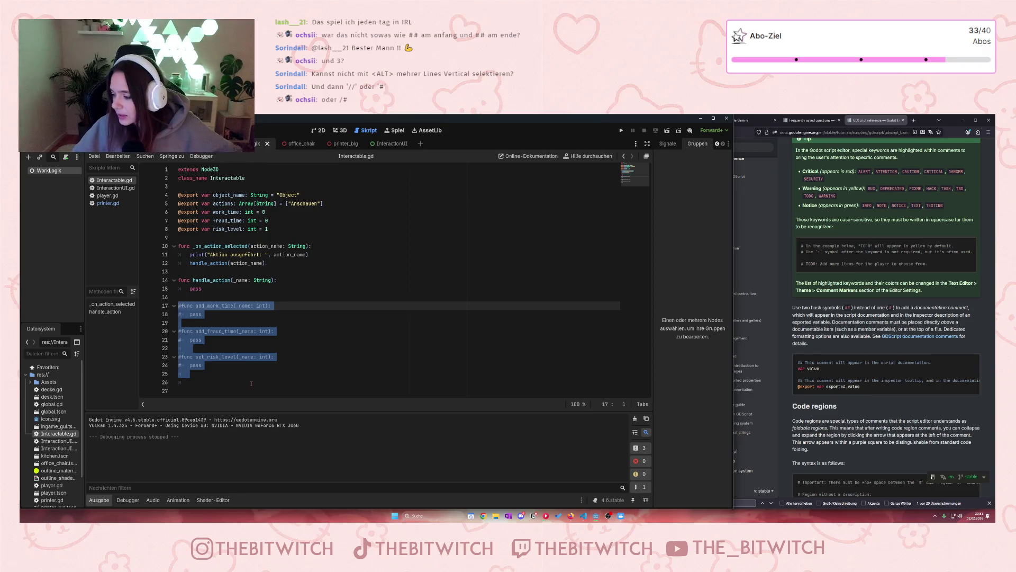
left_click(338, 288)
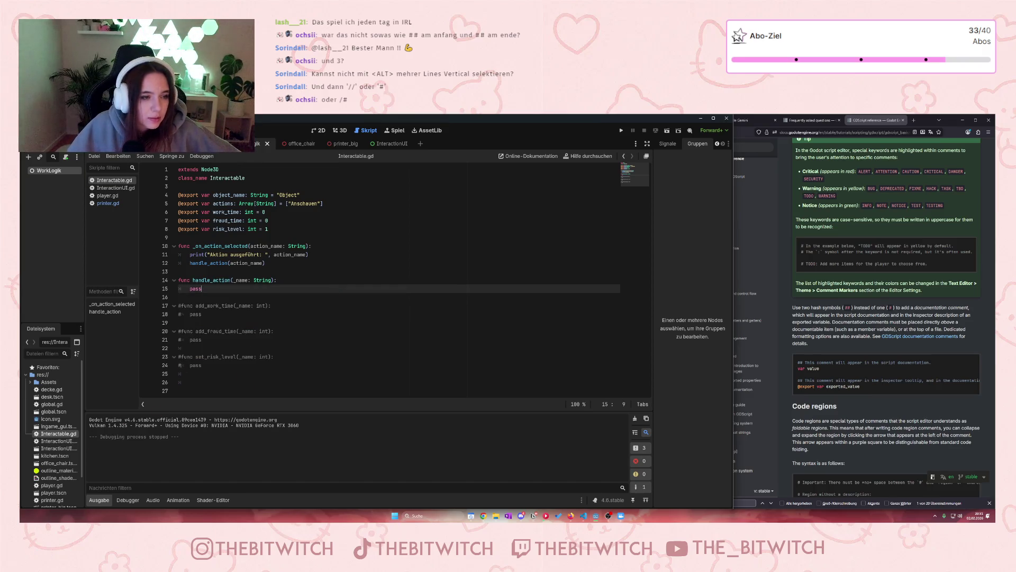
Review the GDScript documentation page in the browser
left_click(866, 336)
scroll(865, 336, "up", 3)
scroll(863, 332, "up", 2)
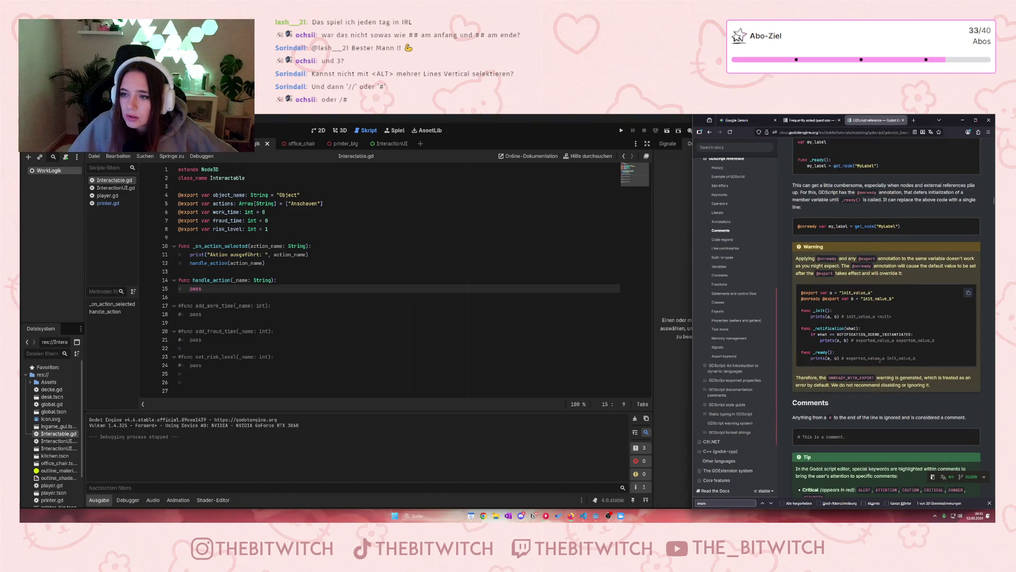
scroll(878, 358, "down", 1)
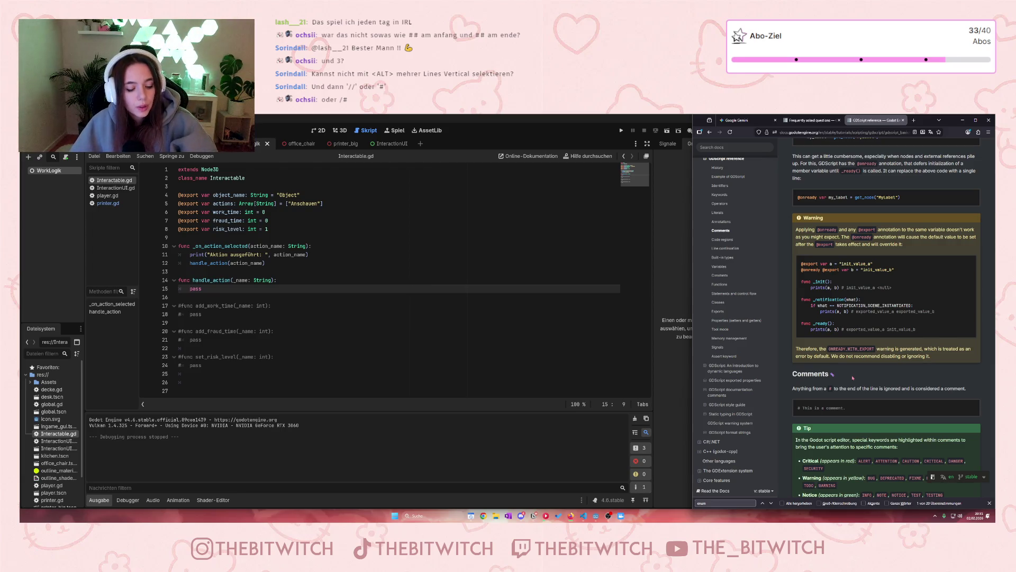
Check Interactable.gd's variables, start a risk_level assignment in printer.gd, then bring up Notion
left_click(108, 203)
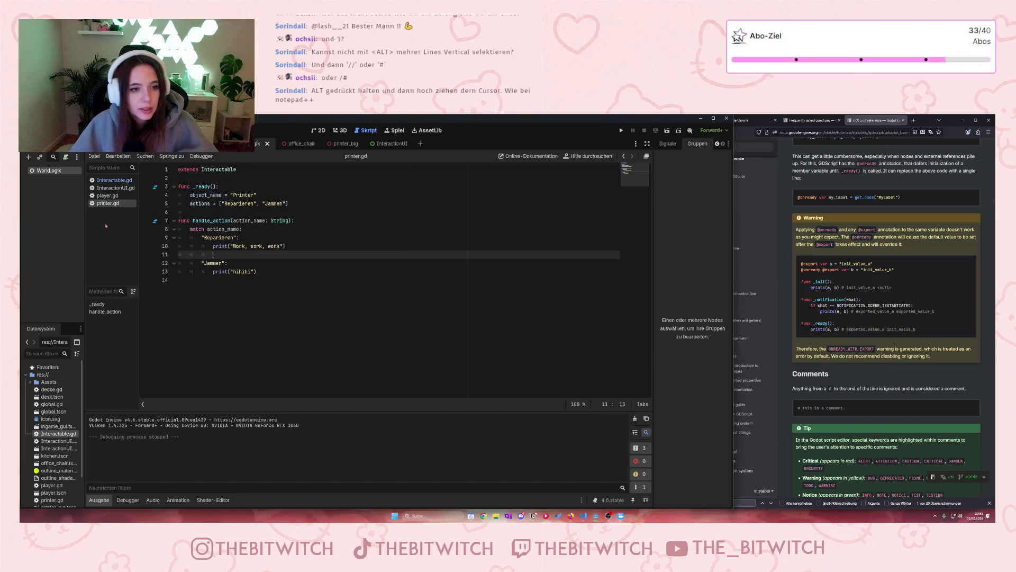
left_click(113, 180)
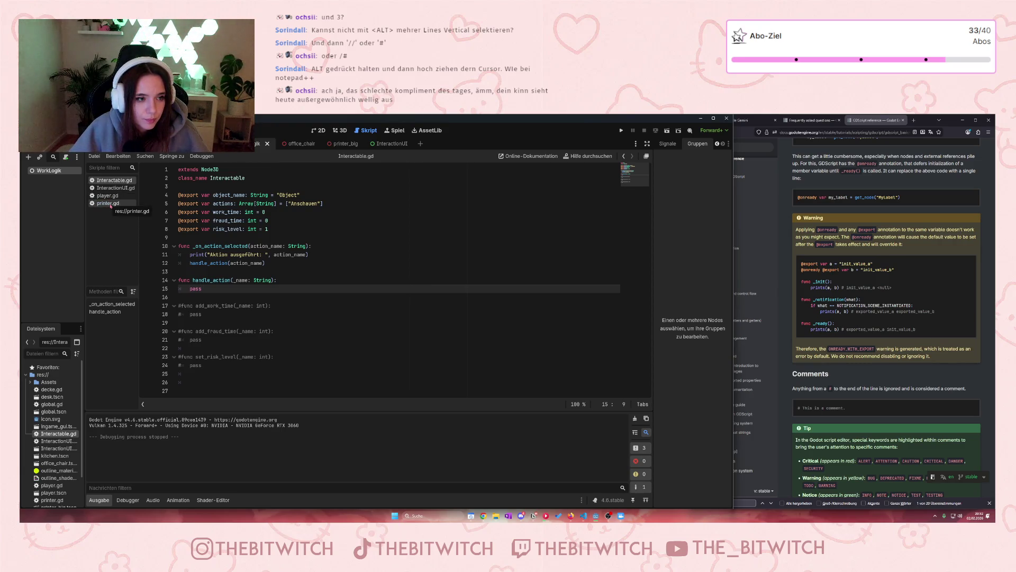
left_click(111, 205)
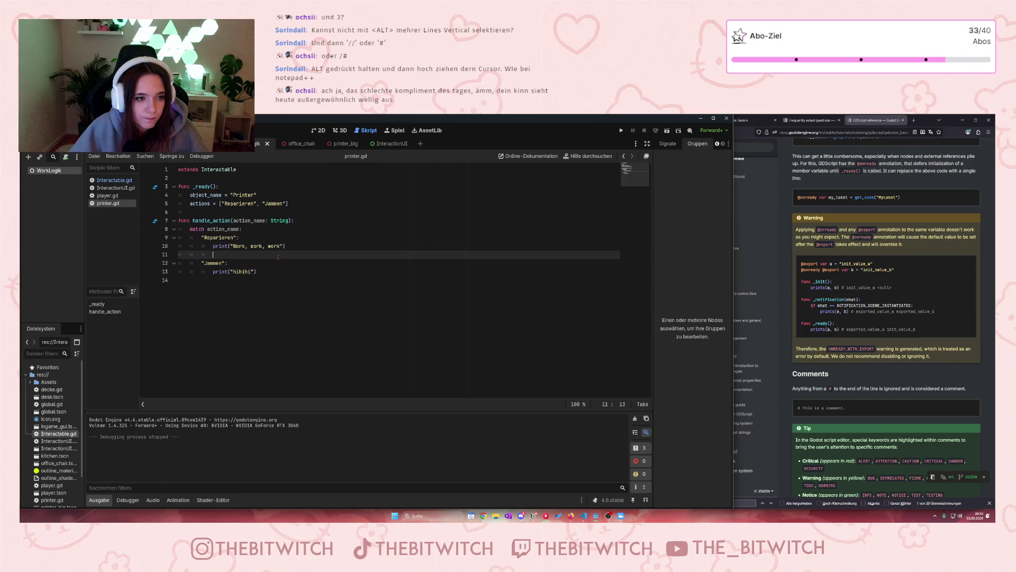
type("v")
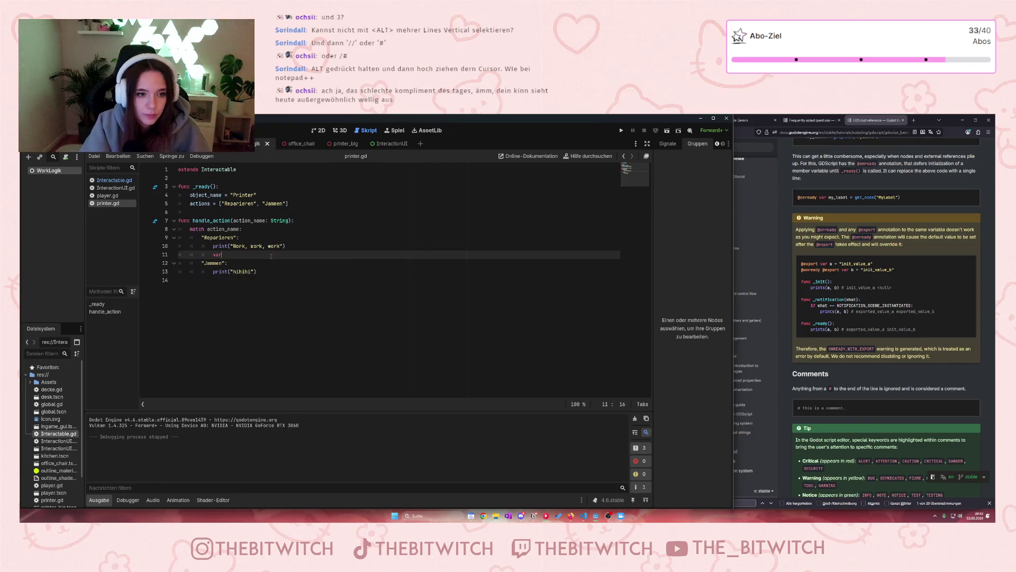
key("BackSpace")
type("n")
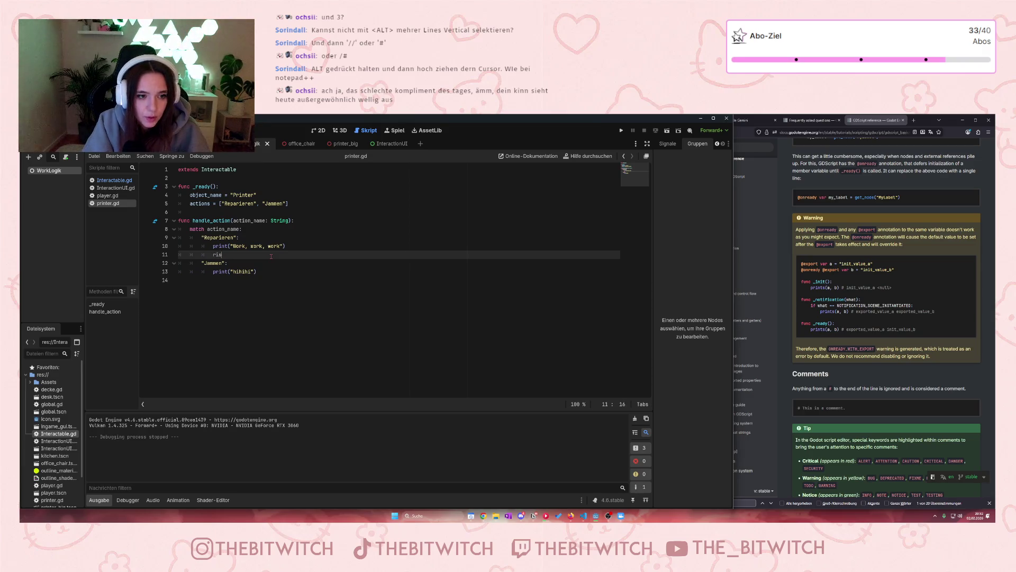
type("k_level =")
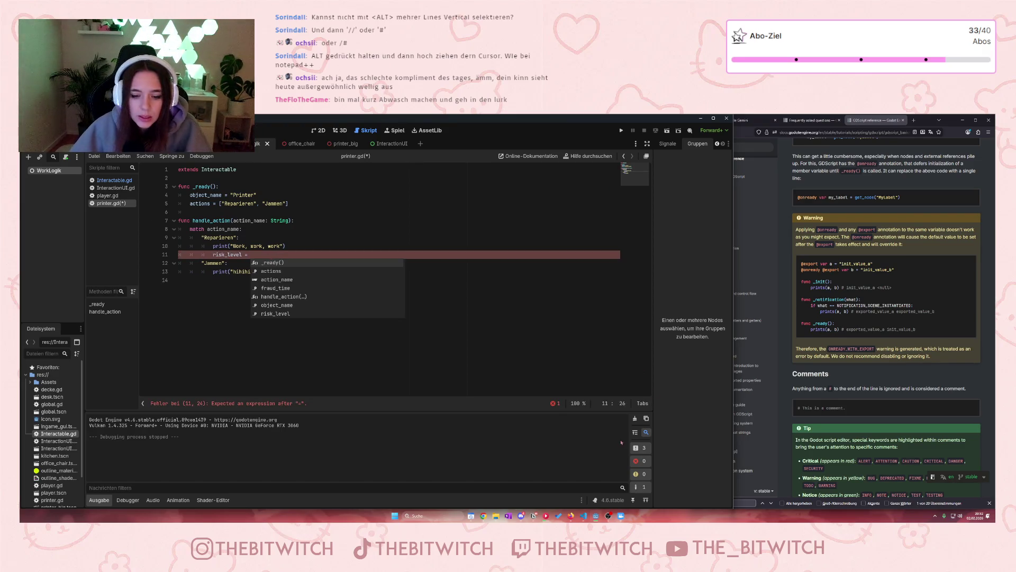
left_click(534, 515)
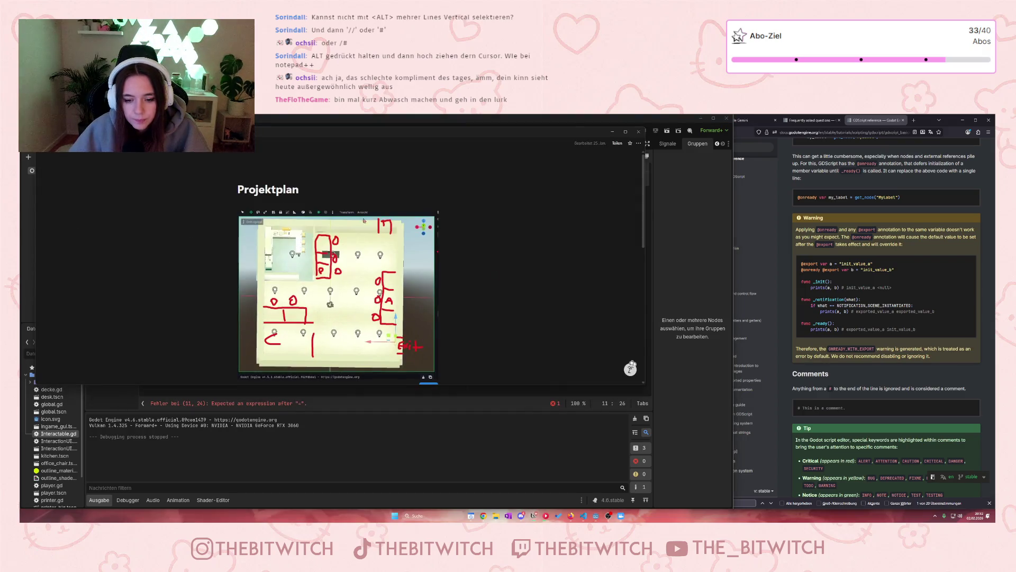
Open the Methoden Arbeitszeitbetrug card and scroll through its table of task times and risks
scroll(307, 306, "down", 5)
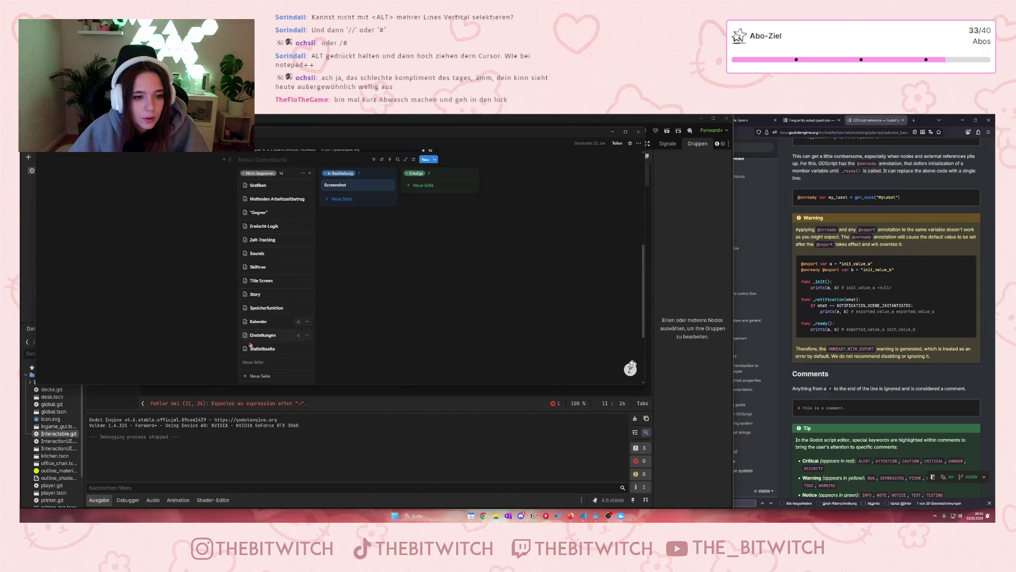
scroll(257, 322, "up", 2)
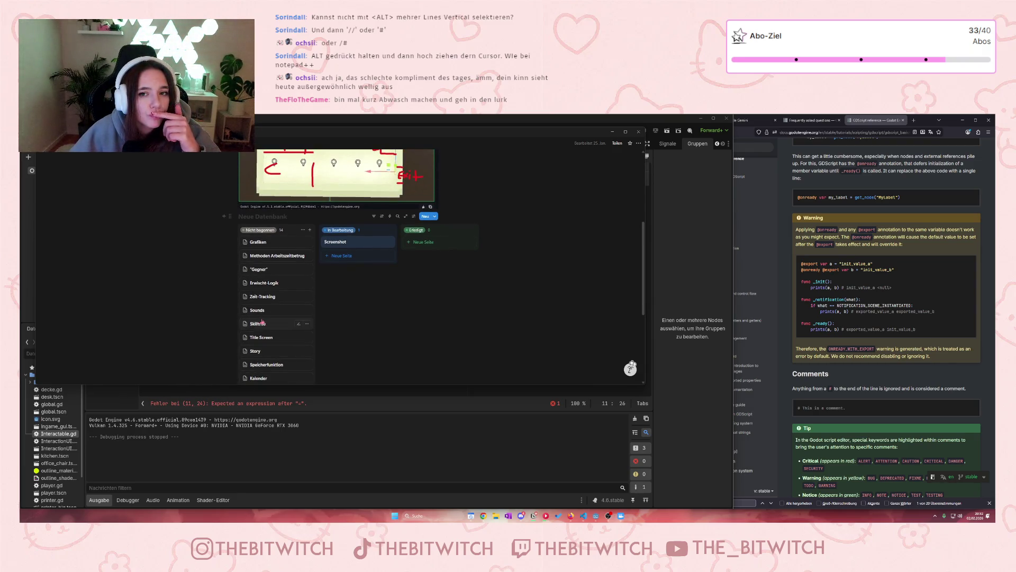
scroll(262, 320, "down", 1)
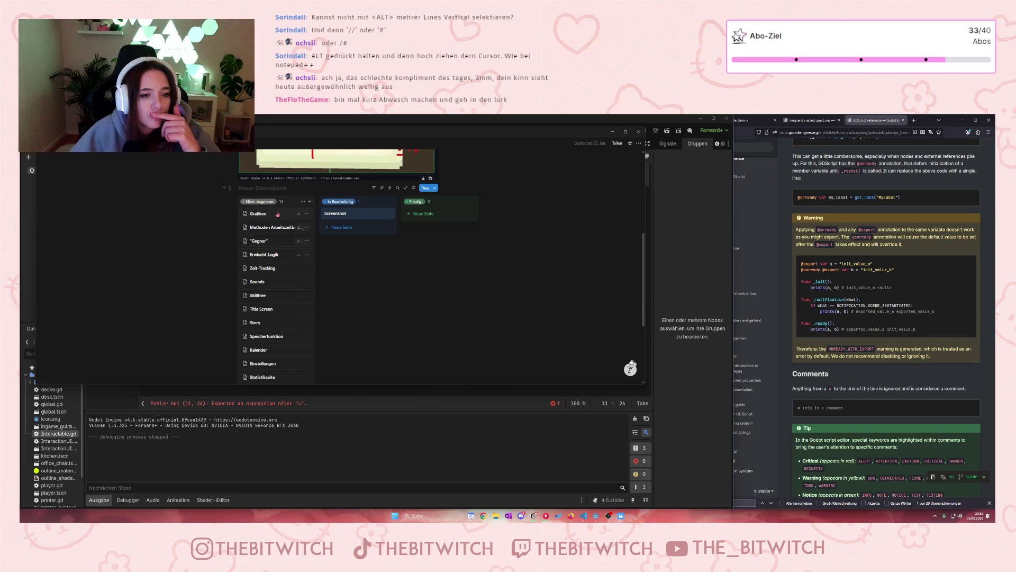
left_click(277, 233)
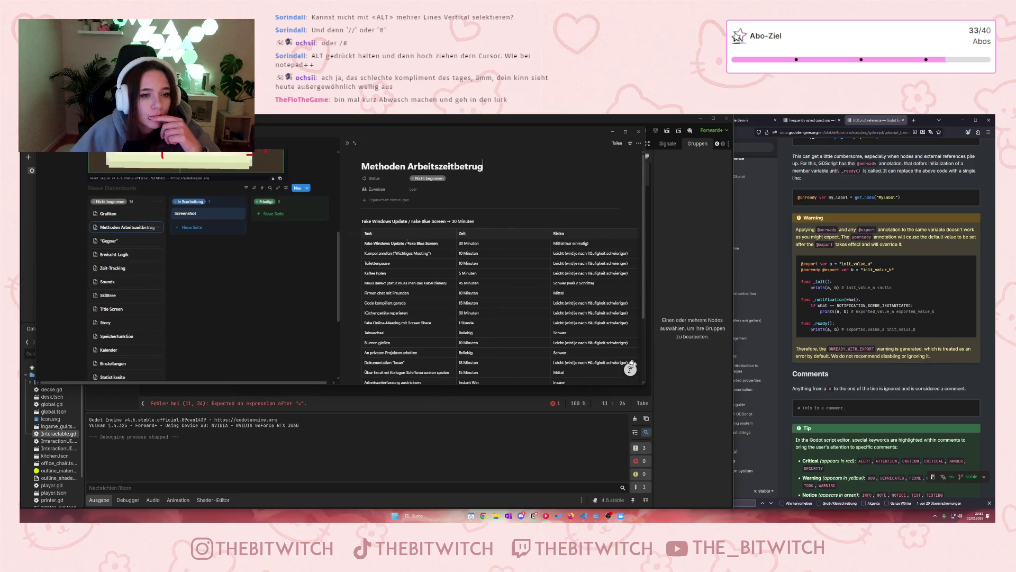
scroll(489, 259, "down", 2)
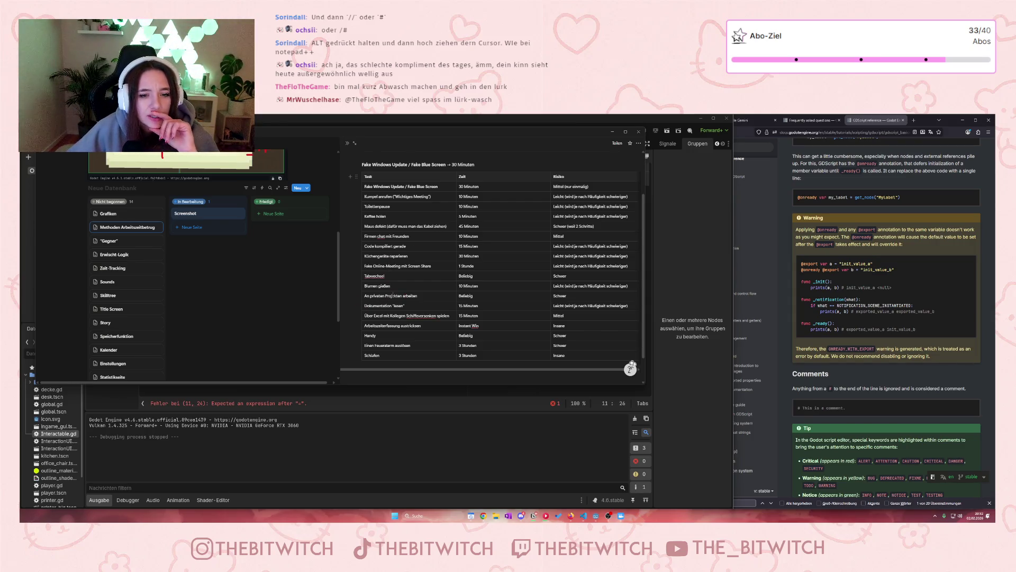
scroll(394, 289, "up", 3)
scroll(397, 283, "down", 3)
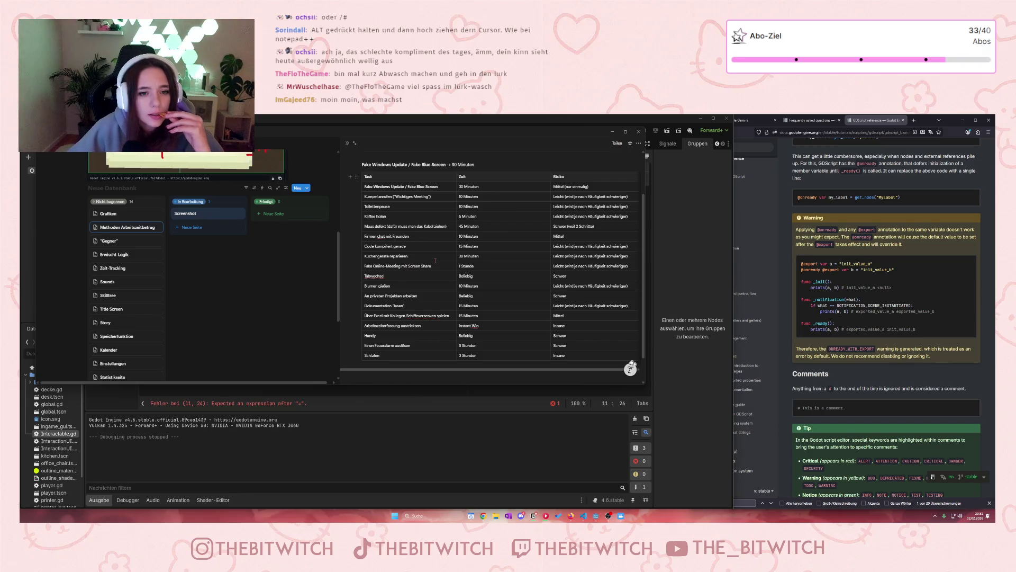
scroll(456, 347, "down", 1)
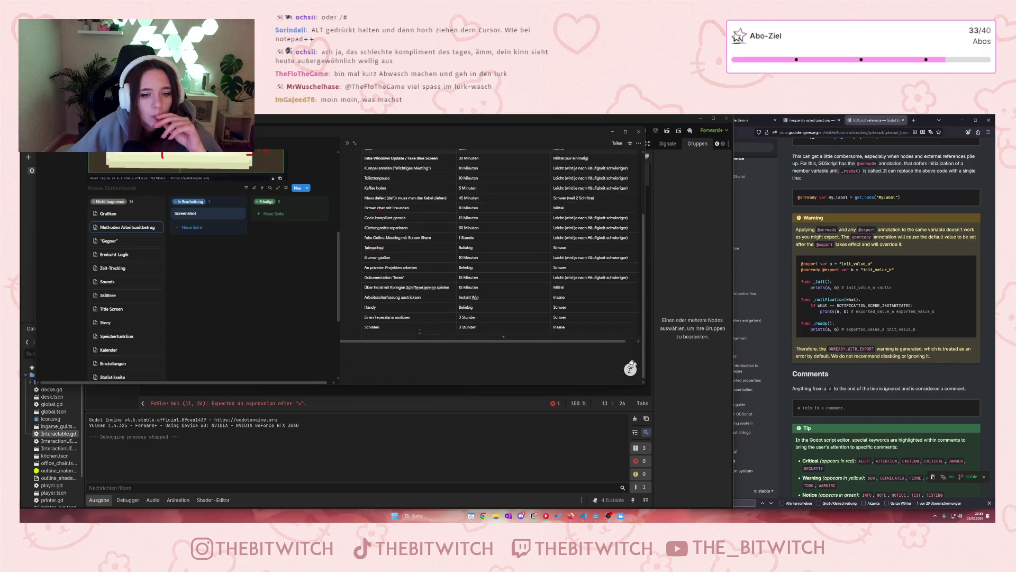
scroll(457, 341, "up", 1)
scroll(458, 339, "down", 1)
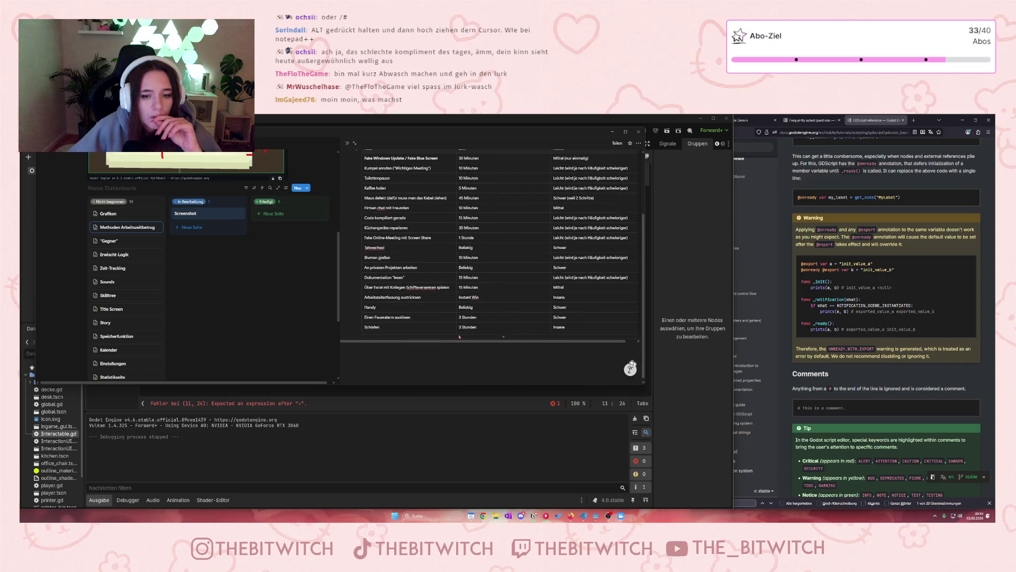
Add a new task row named 'Drucker reparieren' to the table
left_click(419, 344)
left_click(419, 344)
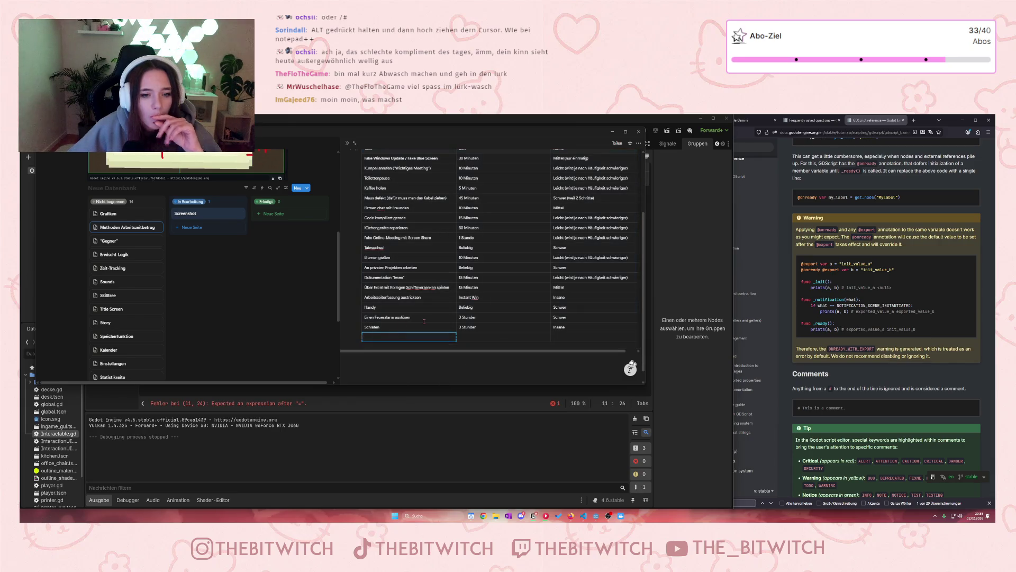
type("Drucker repa")
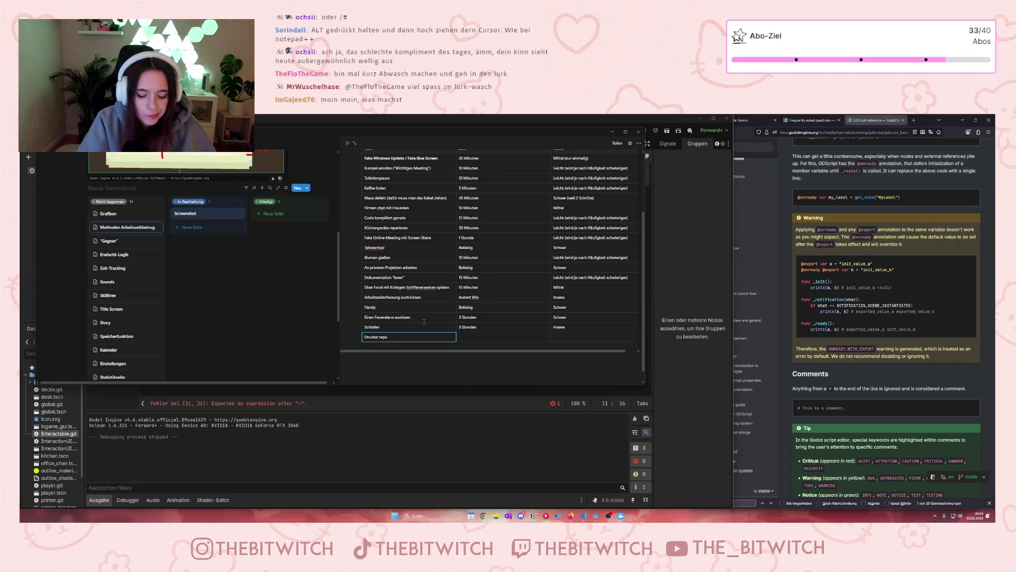
type("rieren")
scroll(631, 363, "up", 1)
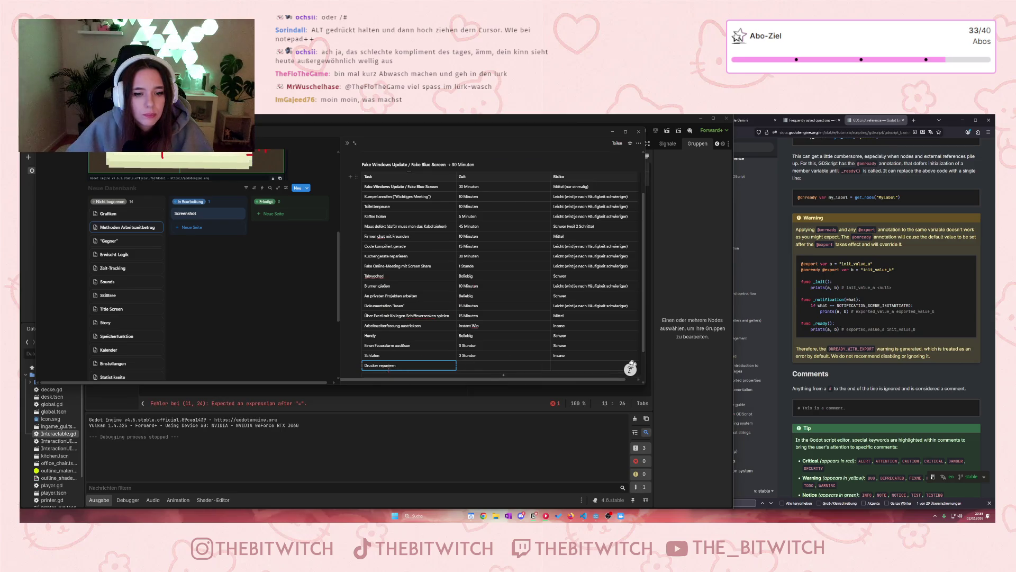
left_click(416, 333)
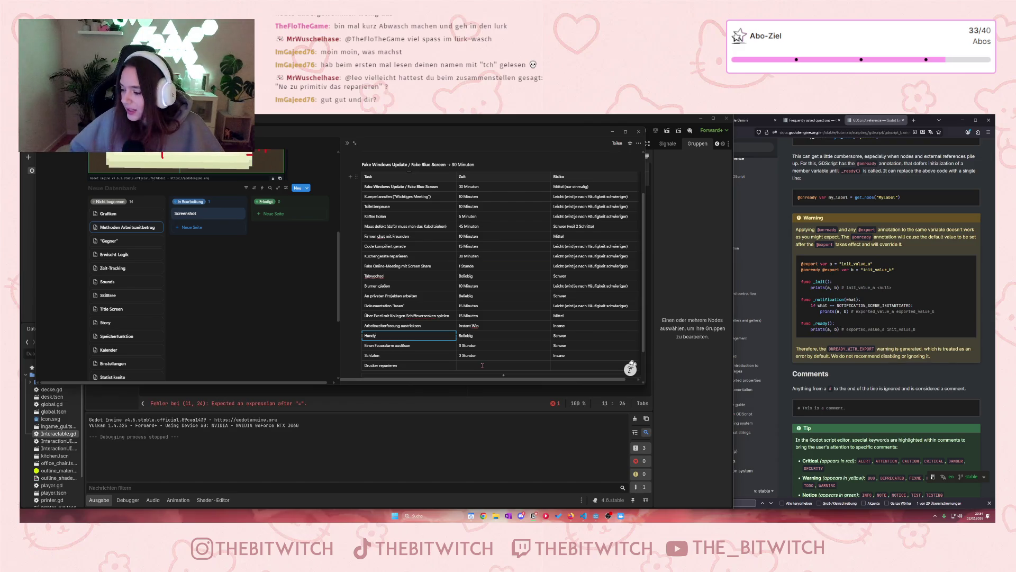
Set the Drucker reparieren row to 30 Min and Leicht, then minimize Notion
scroll(460, 305, "down", 2)
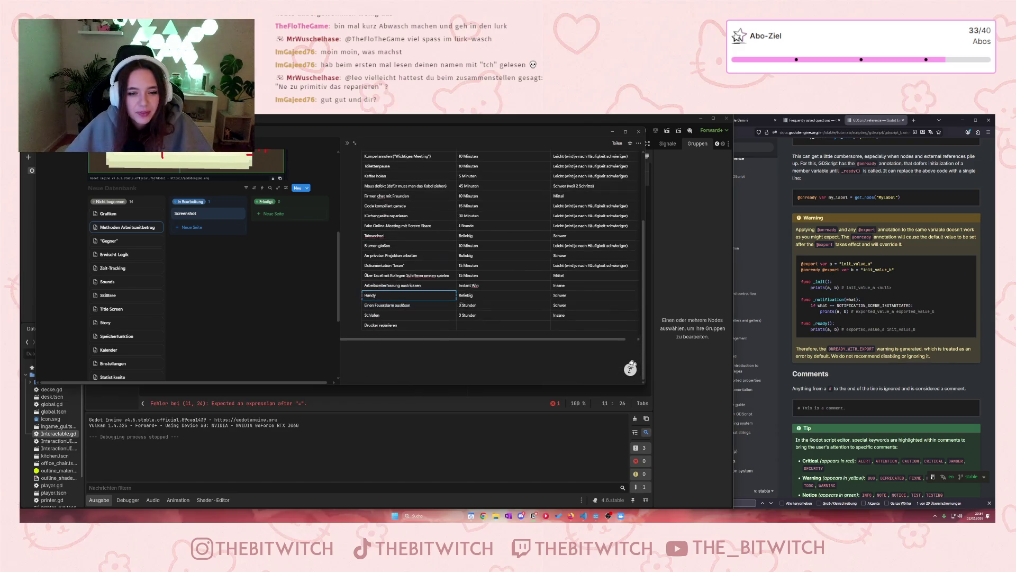
scroll(454, 307, "up", 3)
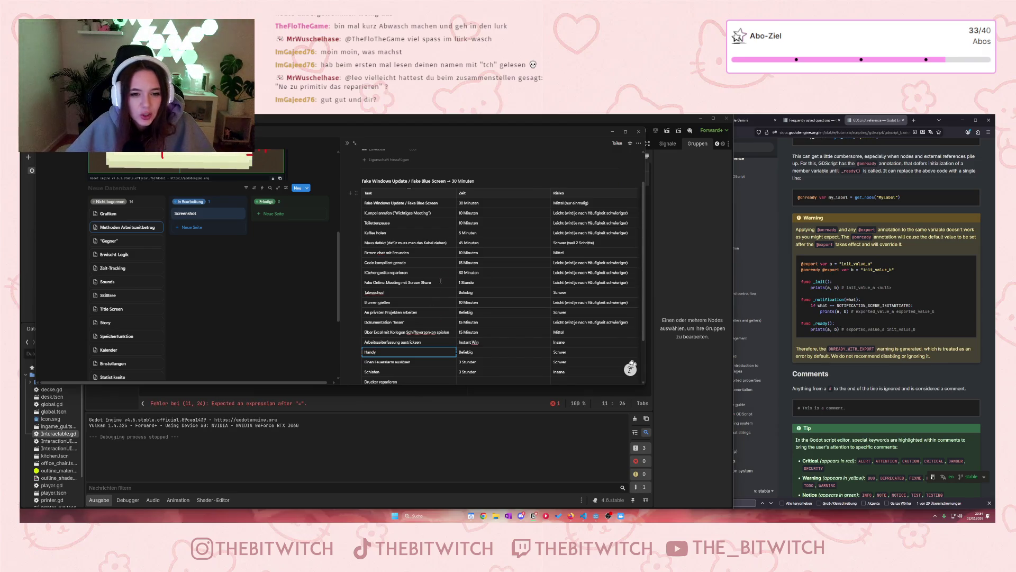
scroll(485, 327, "down", 3)
left_click(486, 326)
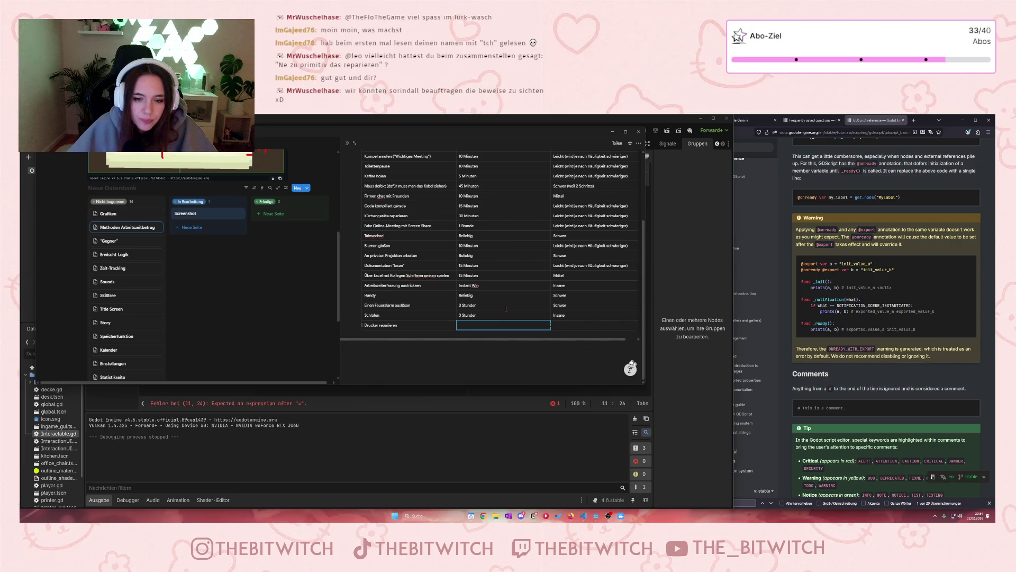
type("30 Min")
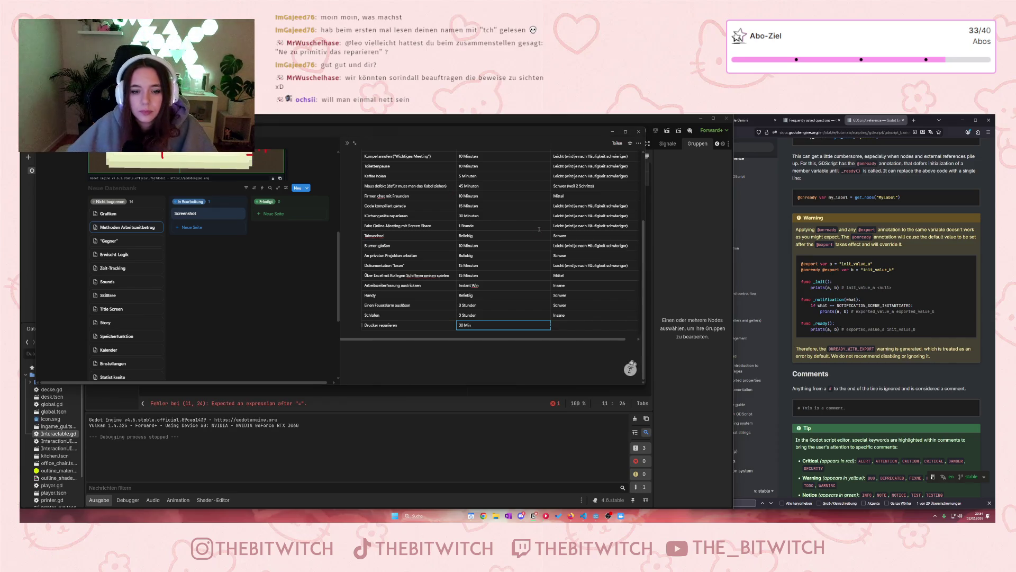
key("Tab")
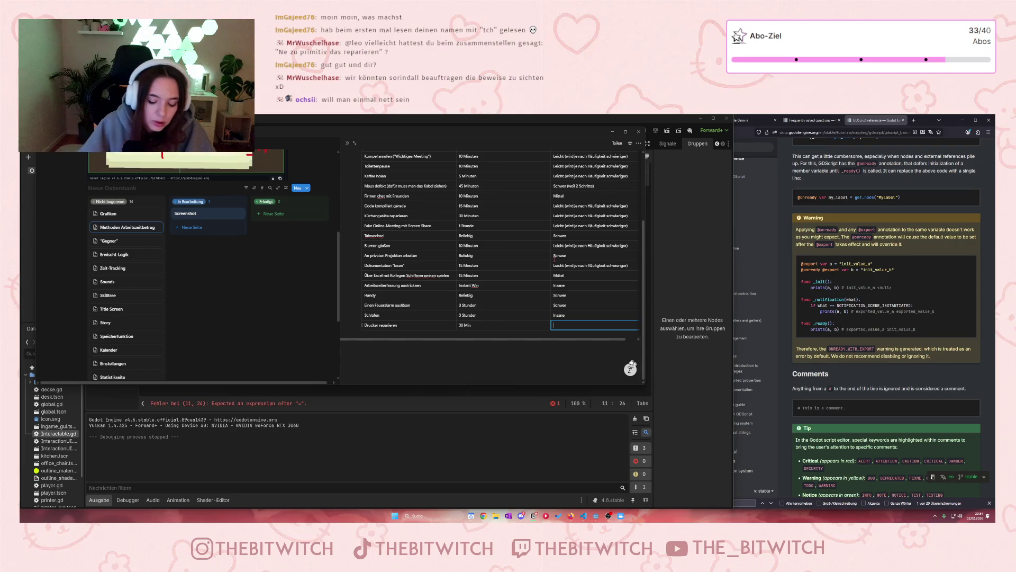
type("Leicht")
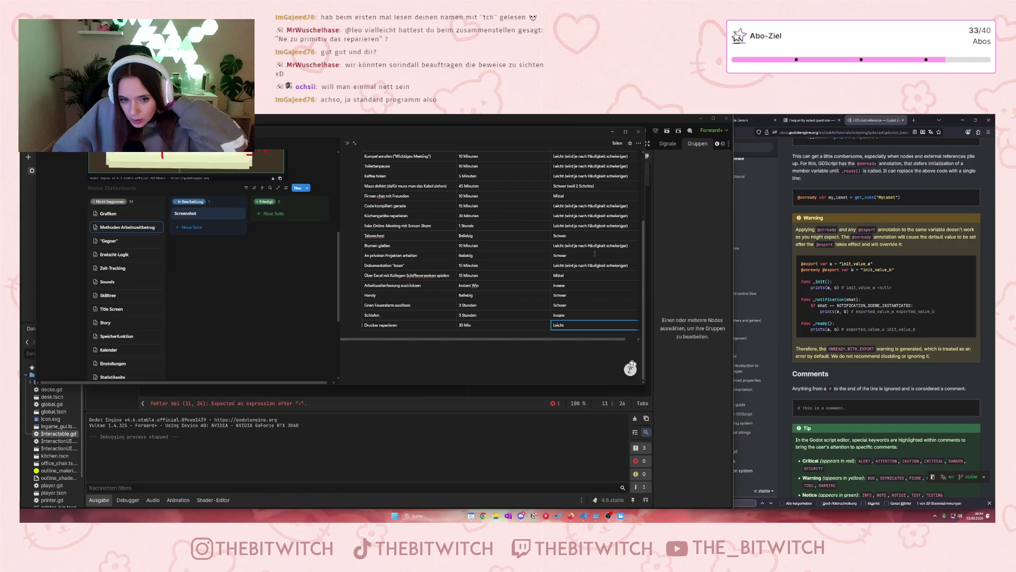
left_click(612, 131)
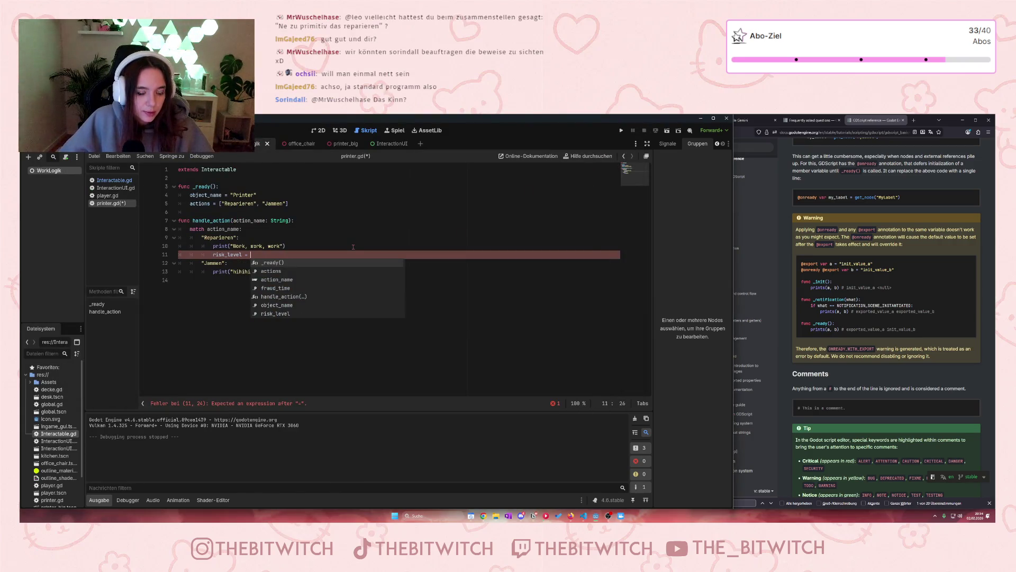
Set risk_level = 1 and fraud_time = 30 in the Reparieren branch, then return to Notion
type("1")
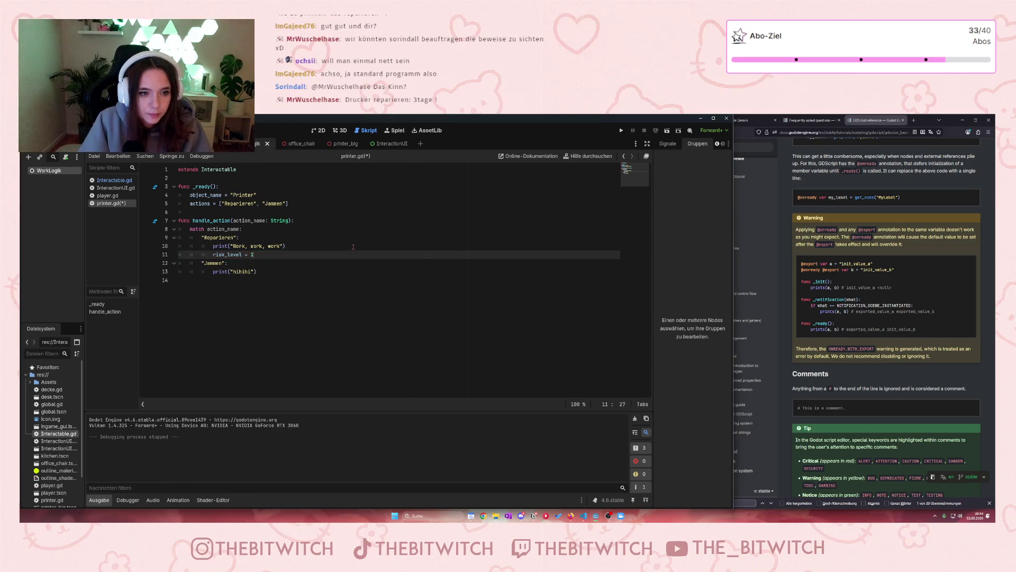
key("Return")
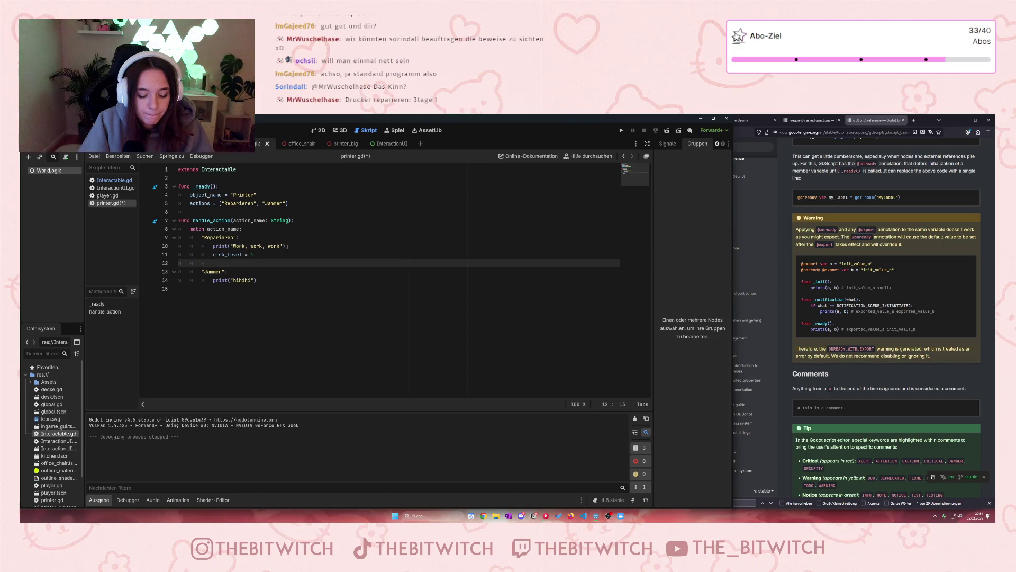
type("fraud")
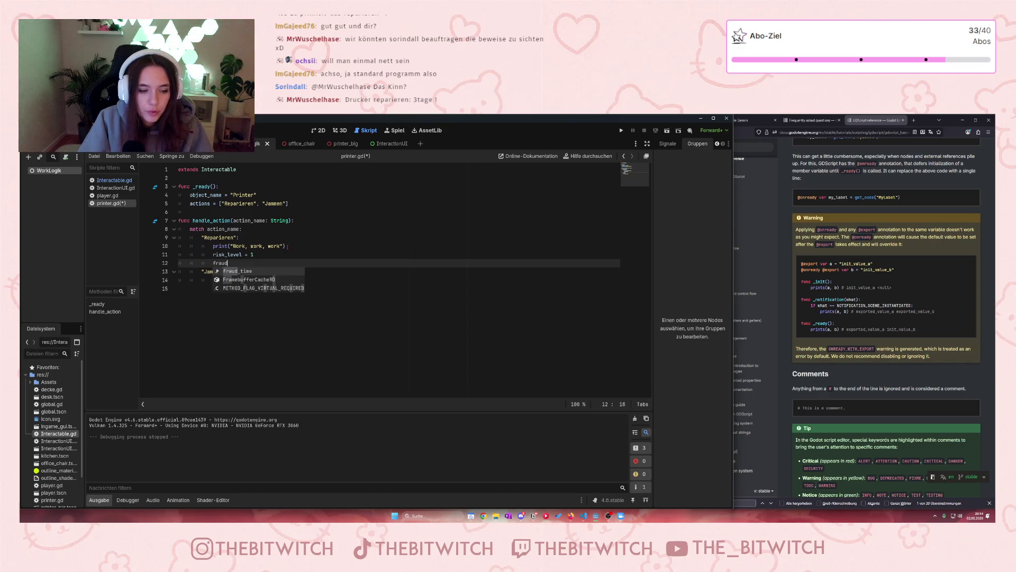
type("_t")
key("Return")
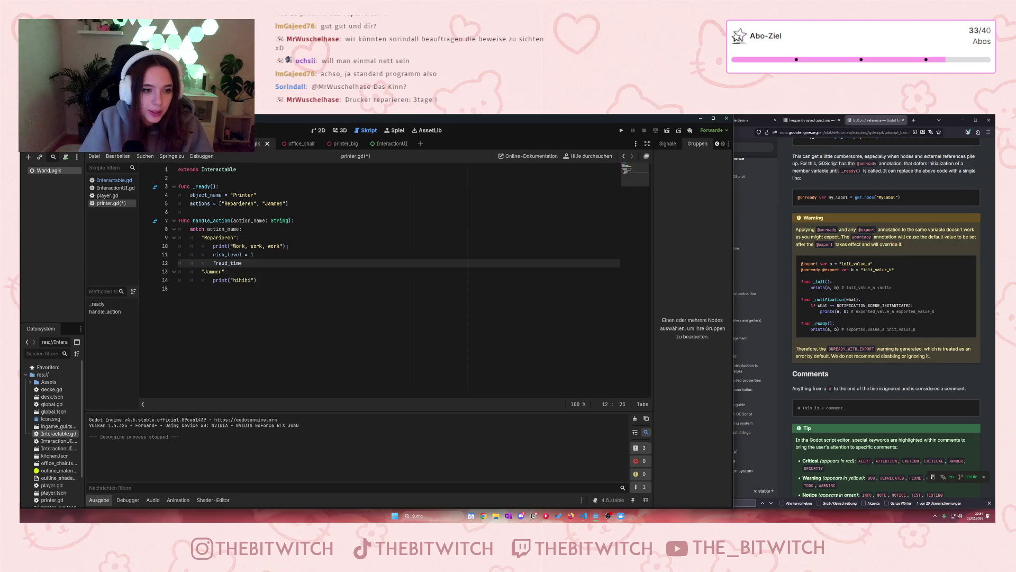
type("30")
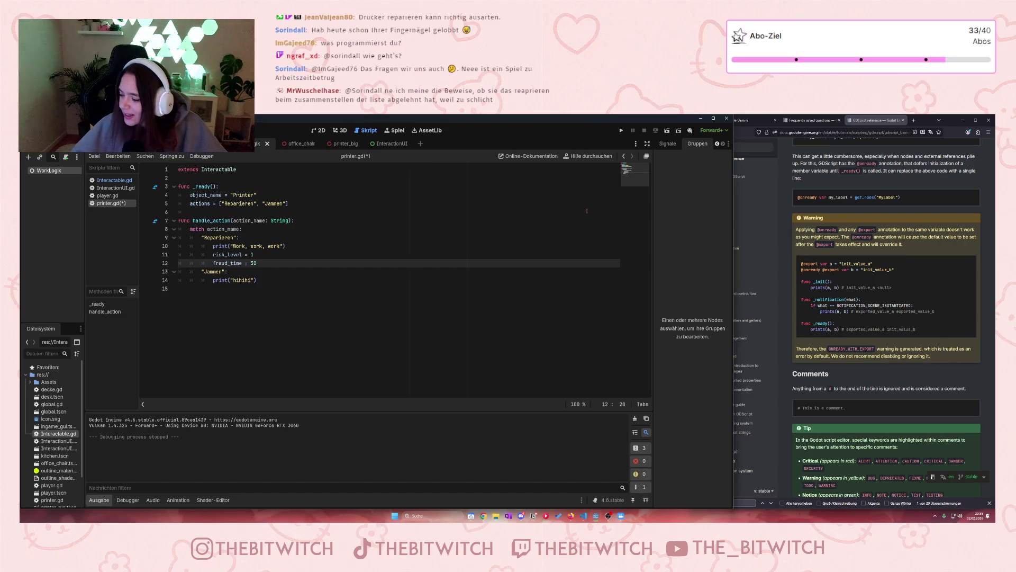
key("BackSpace")
type("8")
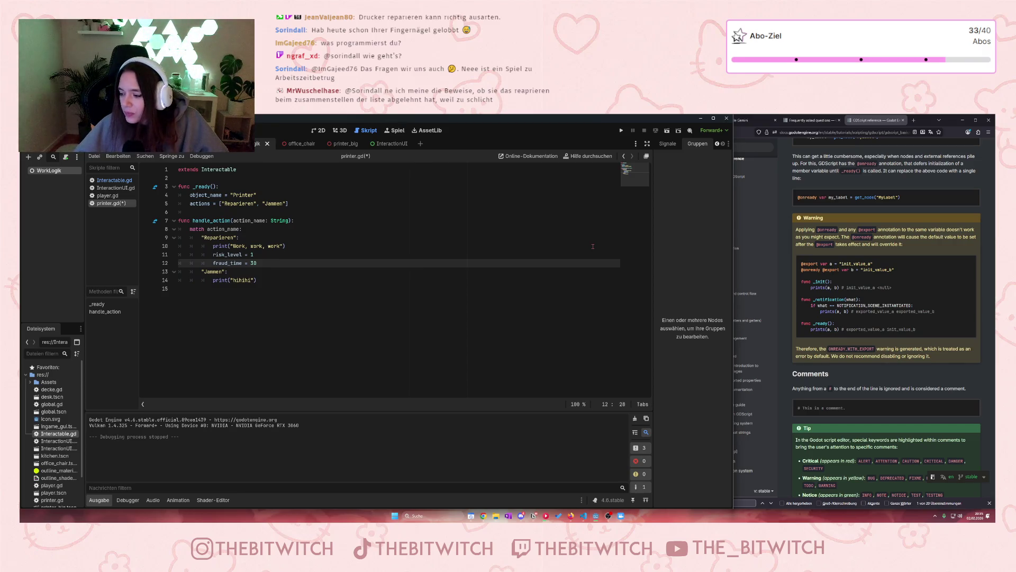
key("BackSpace")
type("8")
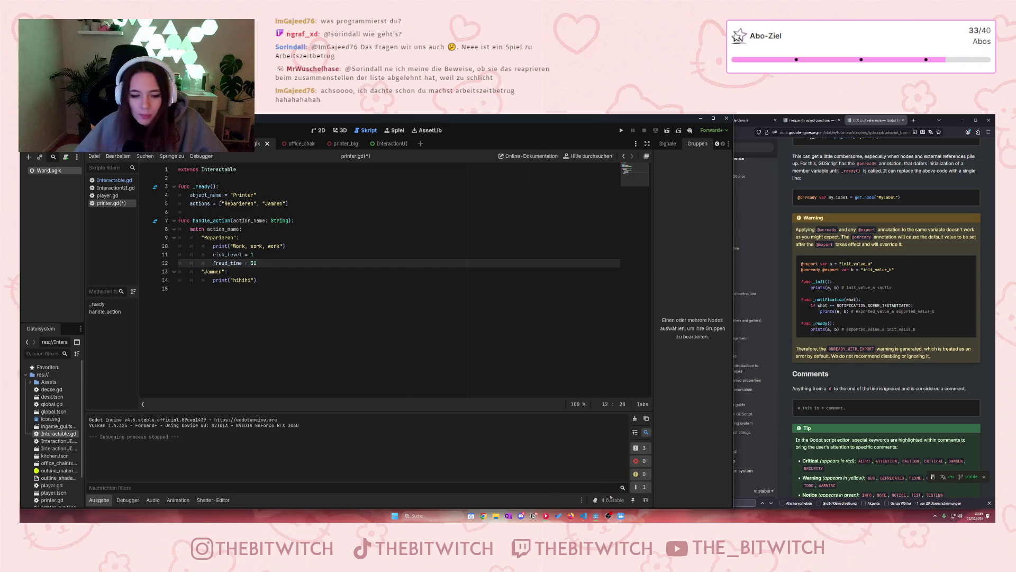
key("BackSpace")
type("8")
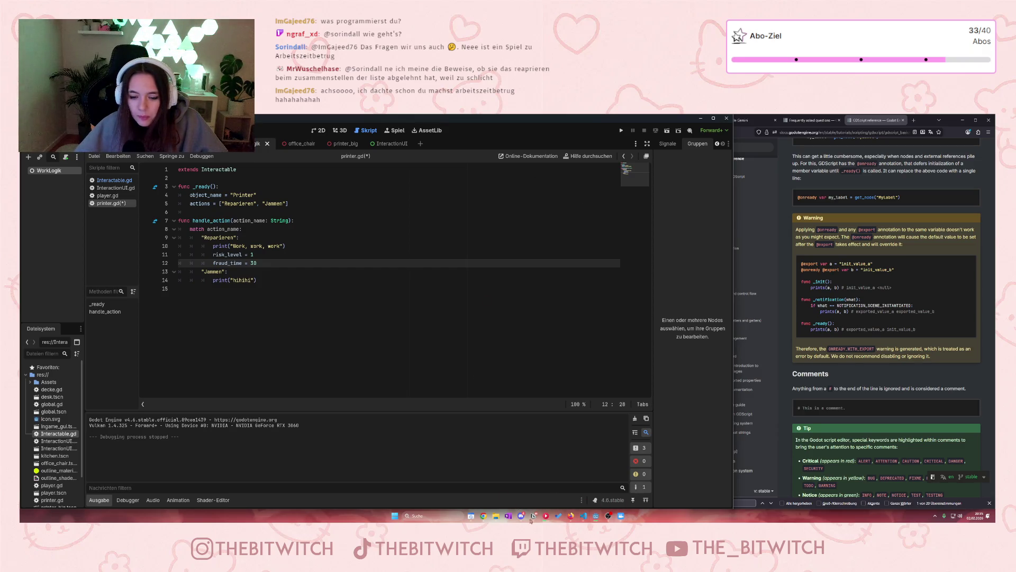
left_click(532, 518)
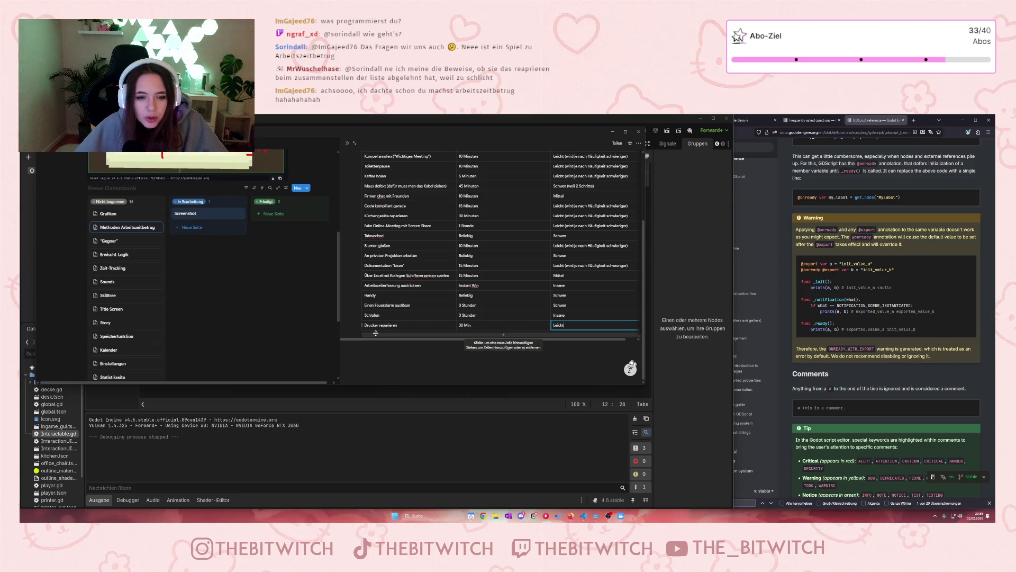
Add a 'Drucker: Papierstau erzeugen' task row with a duration of 15 Min
left_click(377, 334)
type("Drucker")
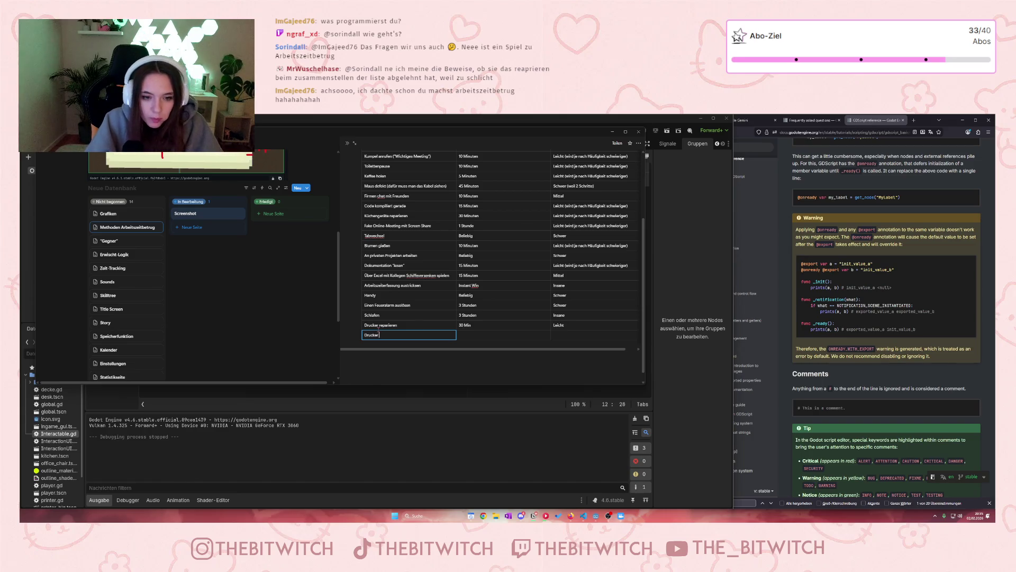
type("men")
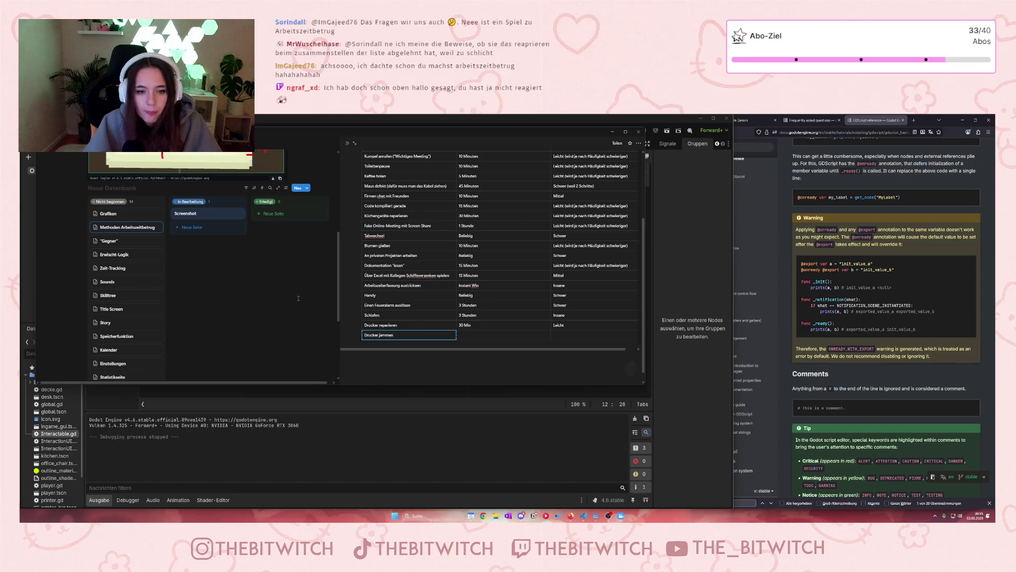
left_click(468, 335)
type("15")
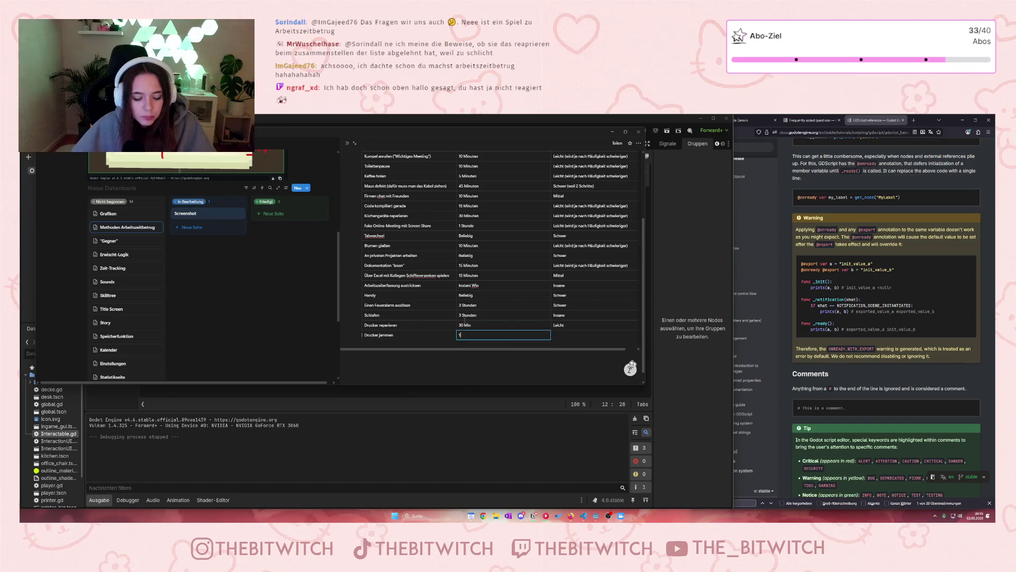
type(" Min")
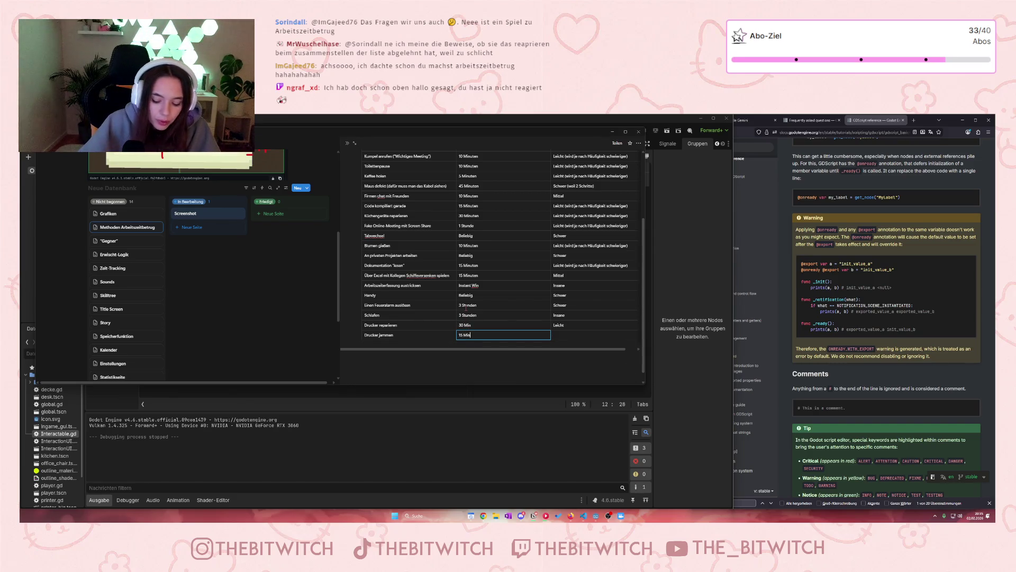
key("Tab")
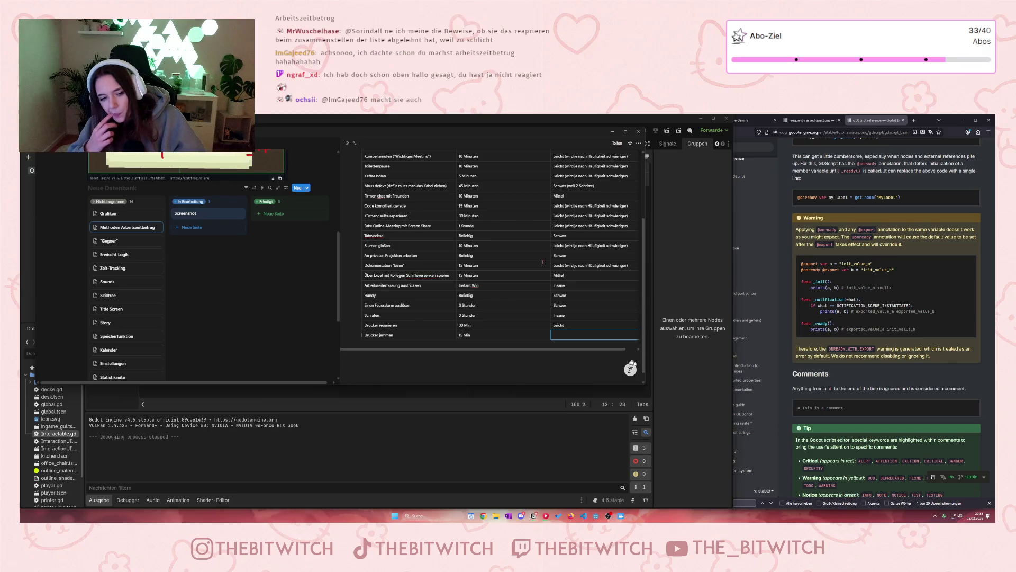
key("shift+Tab")
key("shift+Tab")
key("BackSpace")
key("BackSpace")
key("BackSpace")
type(": Papierstau e")
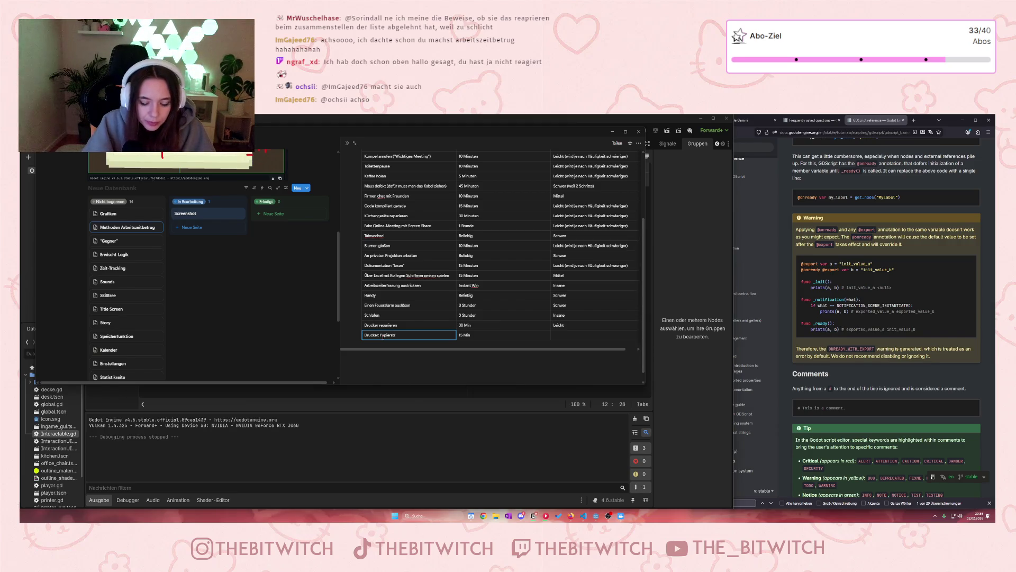
type("rzeugen")
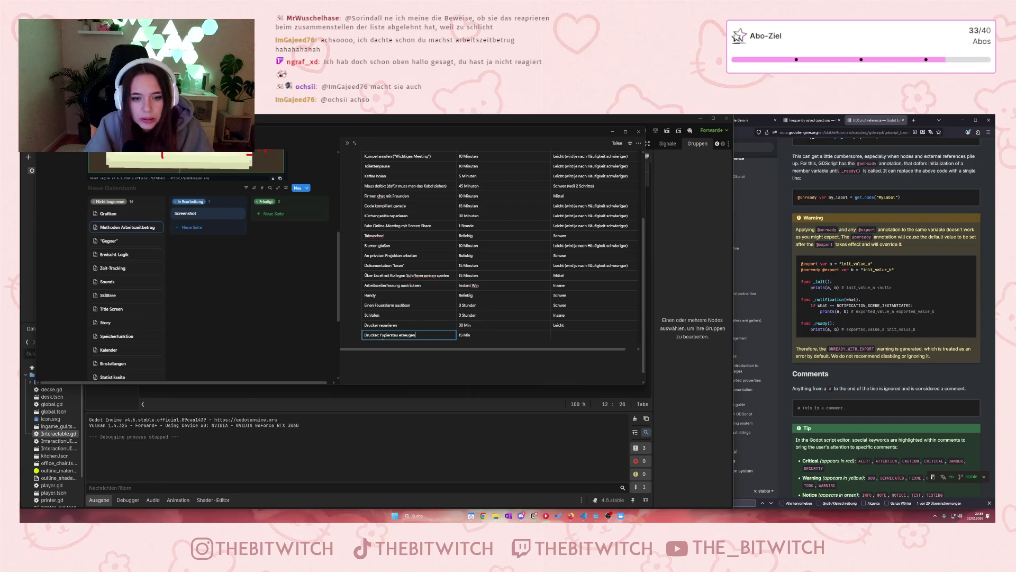
Rate the Papierstau erzeugen task Leicht and minimize the Notion window
left_click(586, 332)
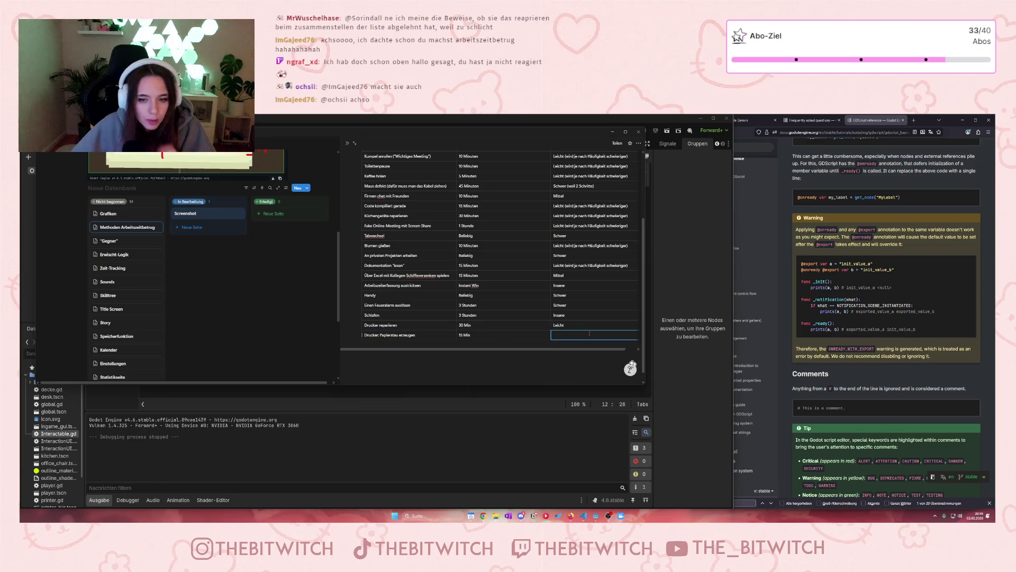
type("Leicht")
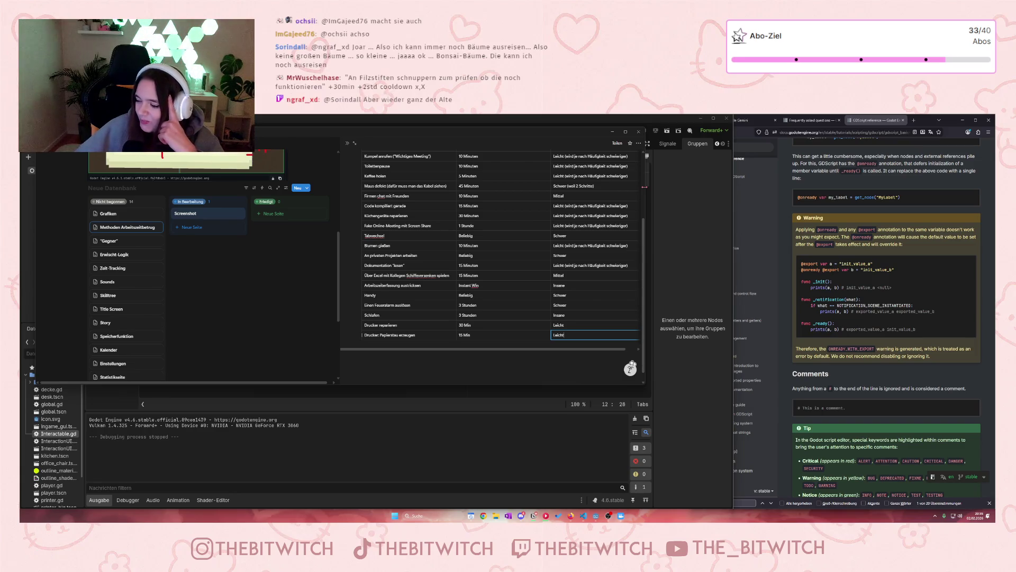
scroll(567, 324, "right", 2)
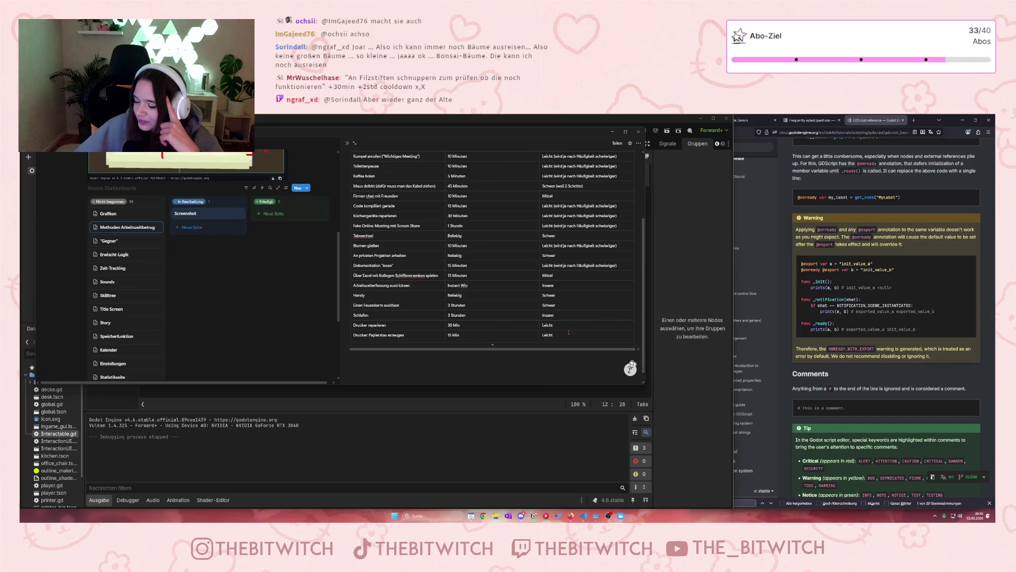
scroll(469, 189, "up", 5)
scroll(469, 188, "down", 3)
left_click(612, 132)
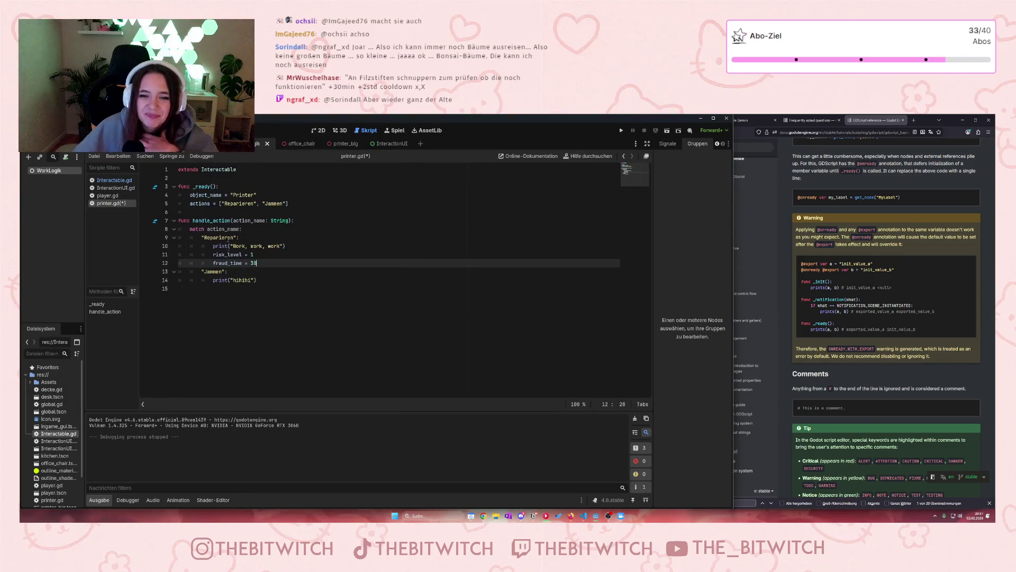
Replace 'Jammen' with 'Papierstau erzeugen' in the match branch and actions list, then save
double_click(220, 272)
key("BackSpace")
type("apierstau ")
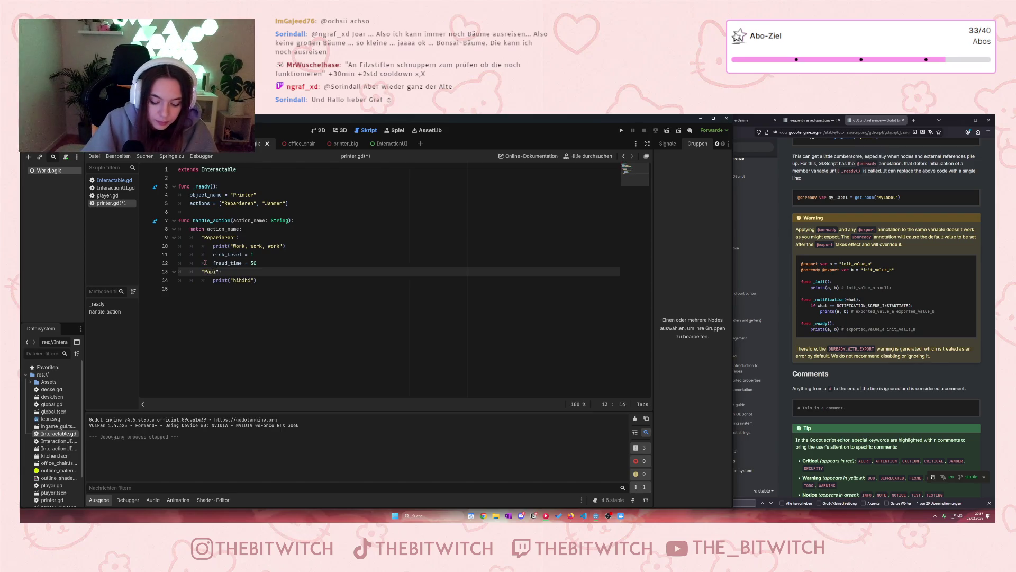
type("erzeugen")
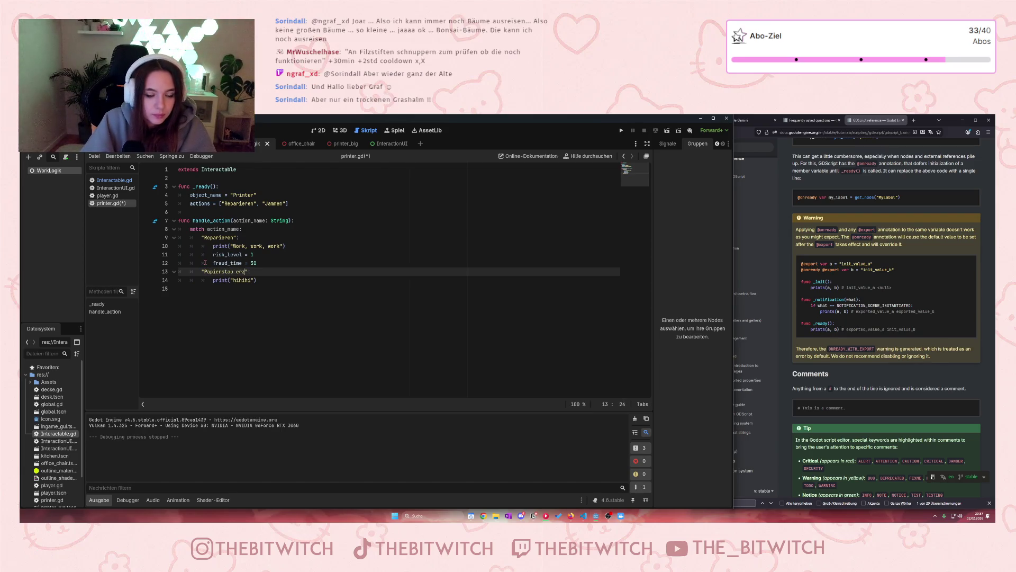
left_click(286, 246)
left_click_drag(283, 204, 265, 204)
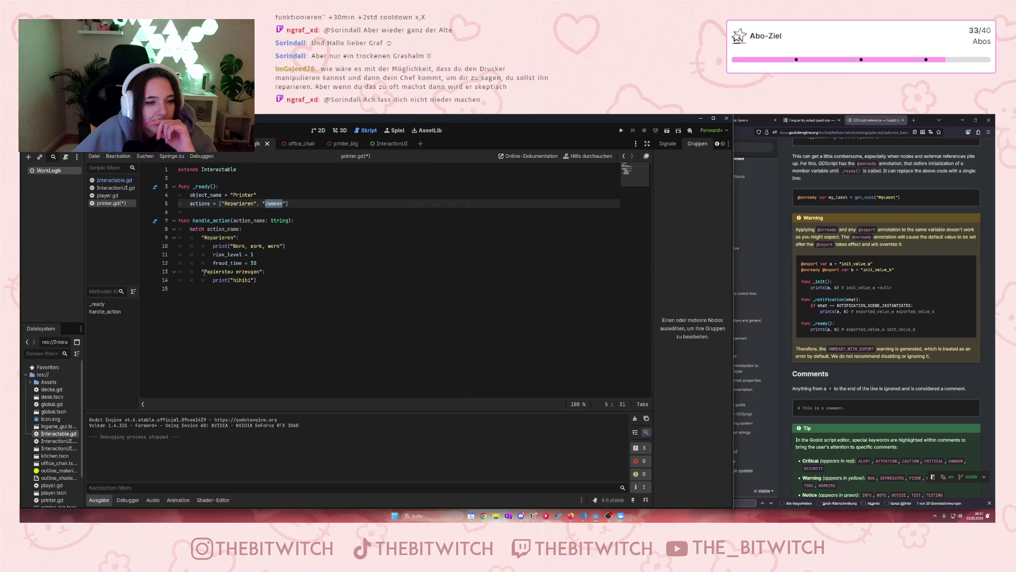
mouse_move(204, 271)
left_mouse_down()
mouse_move(258, 272)
mouse_move(205, 272)
left_mouse_up()
key("ctrl+c")
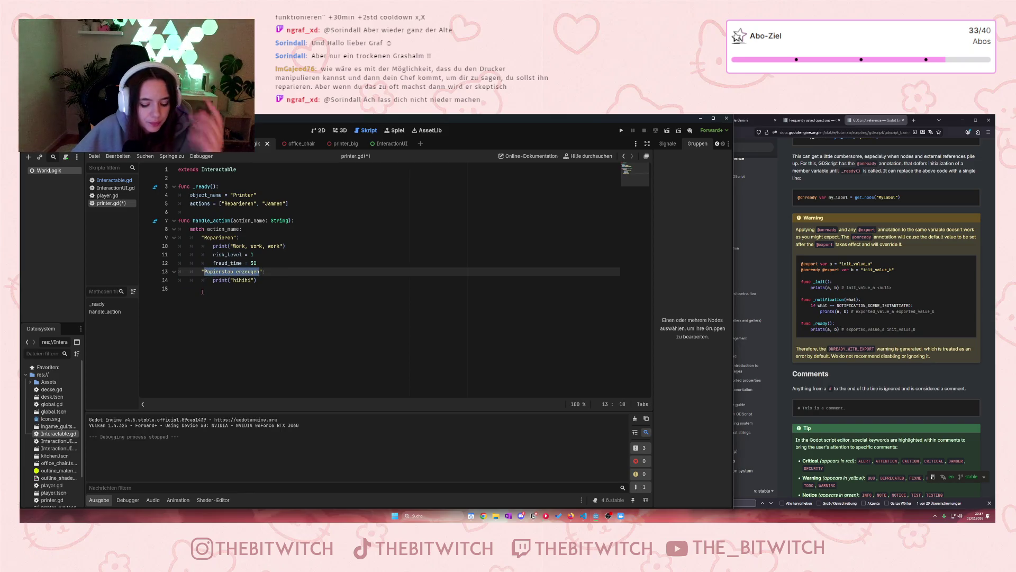
left_click_drag(285, 204, 265, 204)
key("ctrl+v")
left_click(296, 228)
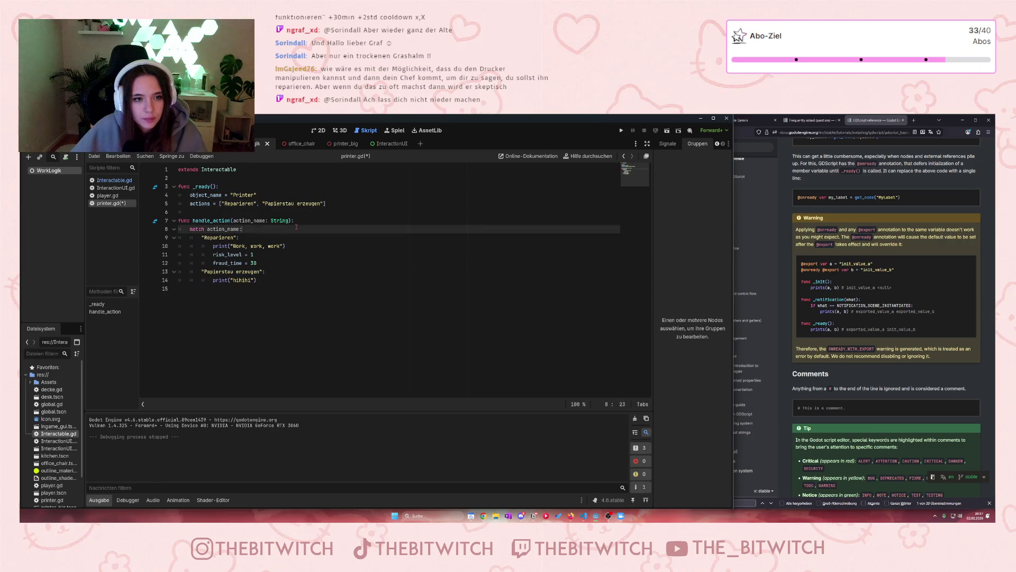
key("ctrl+s")
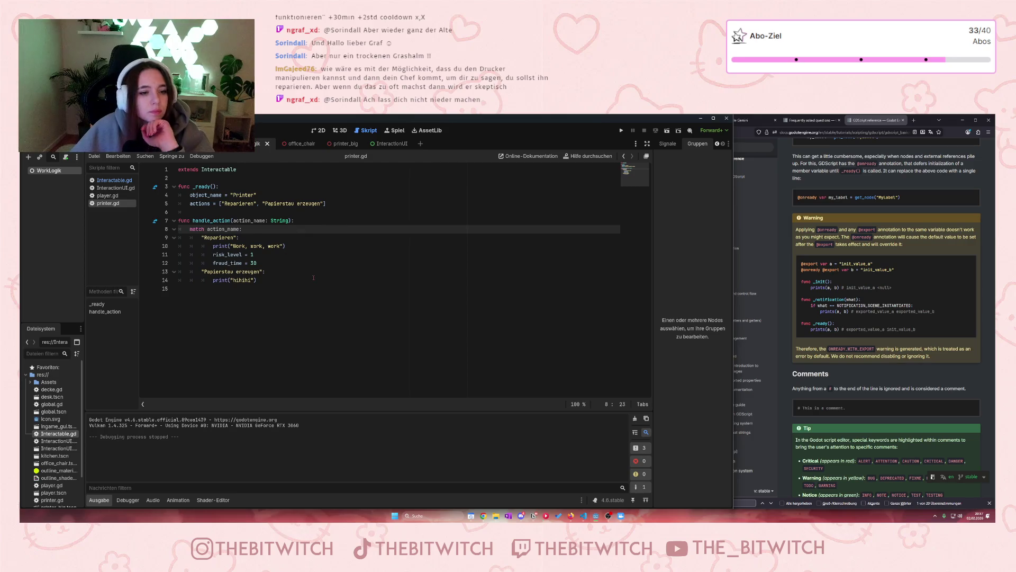
left_click(292, 272)
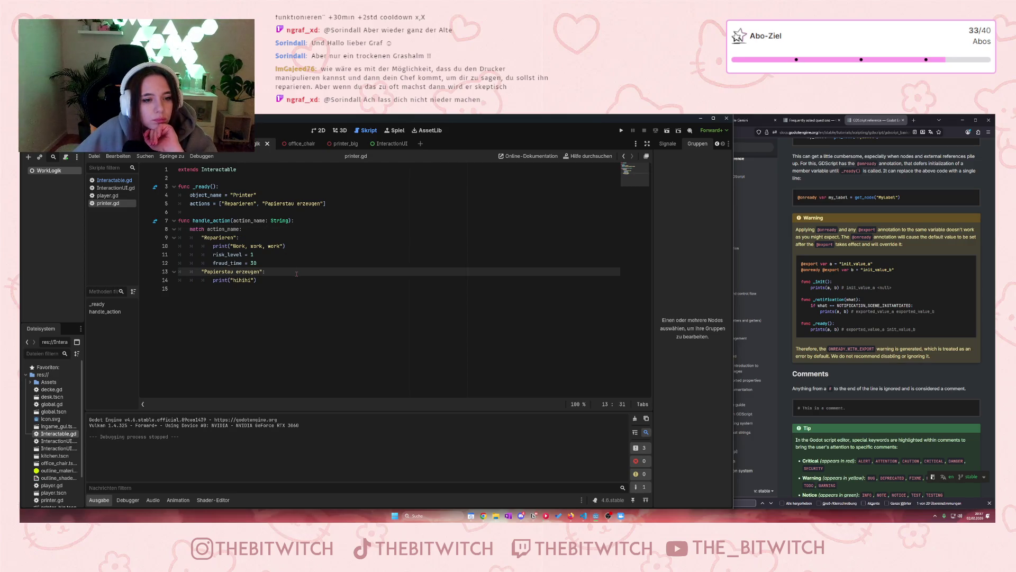
Add risk_level = 1 and fraud_time = 15 to the Papierstau erzeugen branch, save, and reopen Notion
key("Return")
type("s")
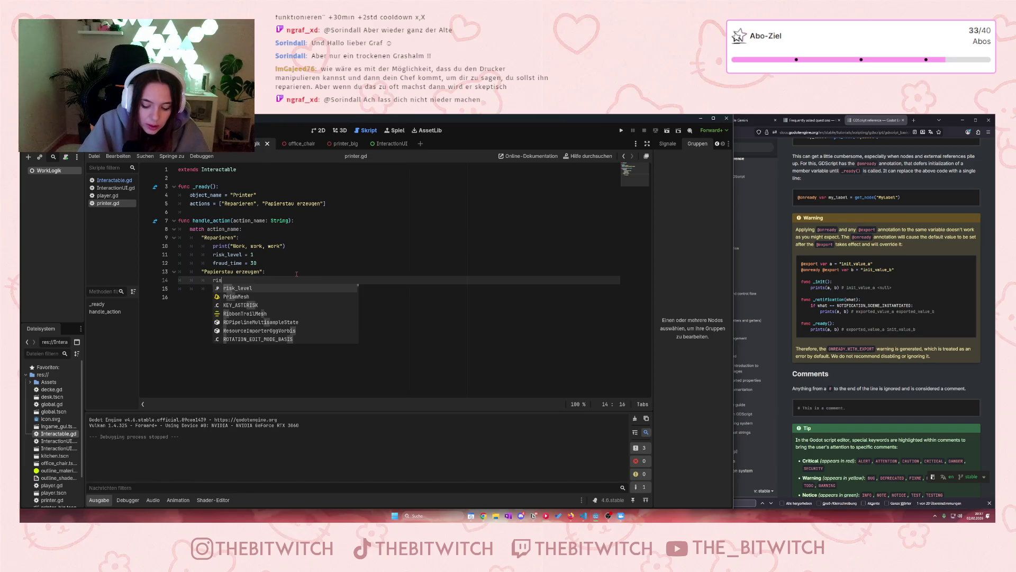
type("_level")
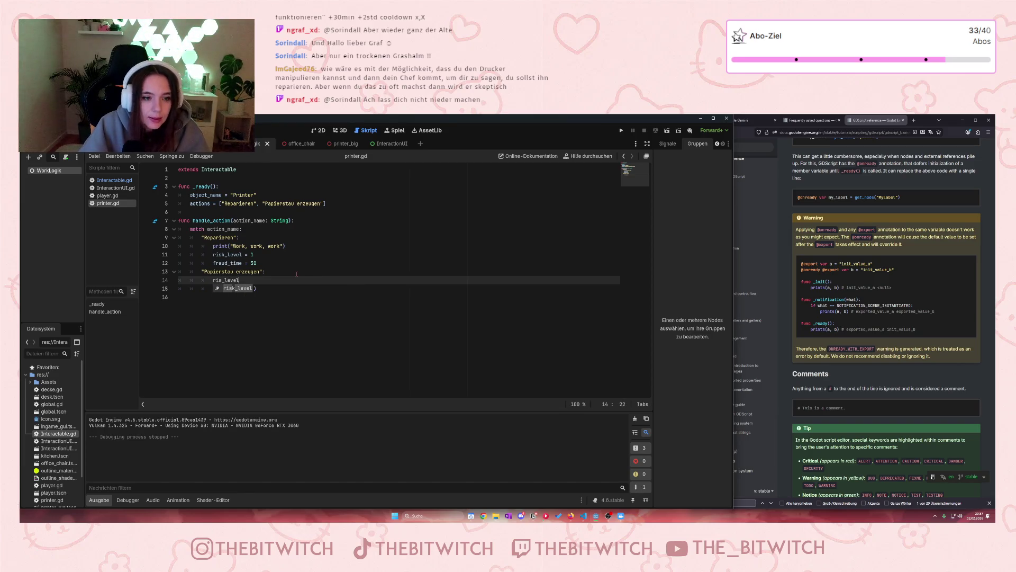
type(" = 1")
key("Return")
type("ra")
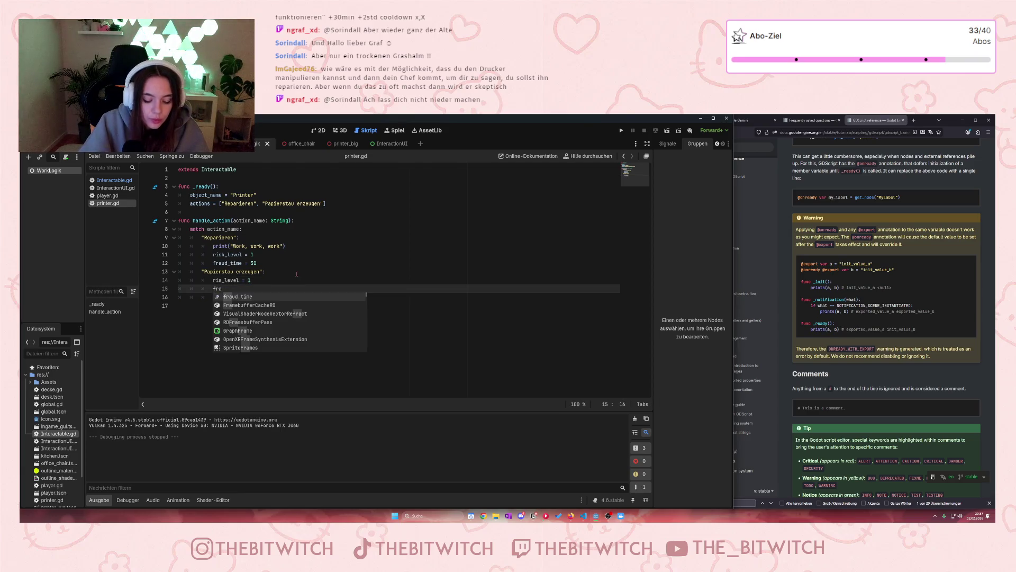
type("ud")
key("Return")
type("=")
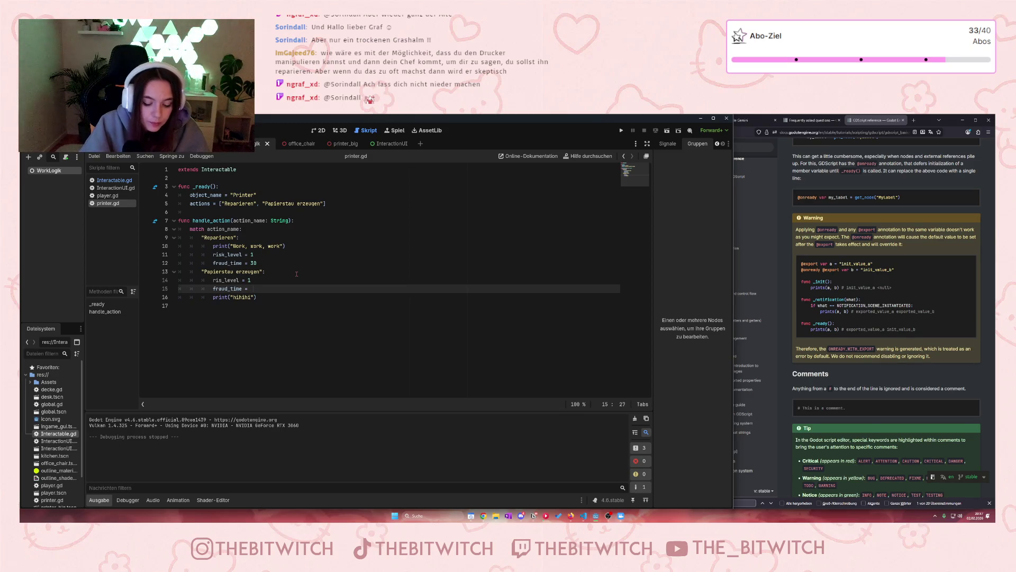
type(" 15")
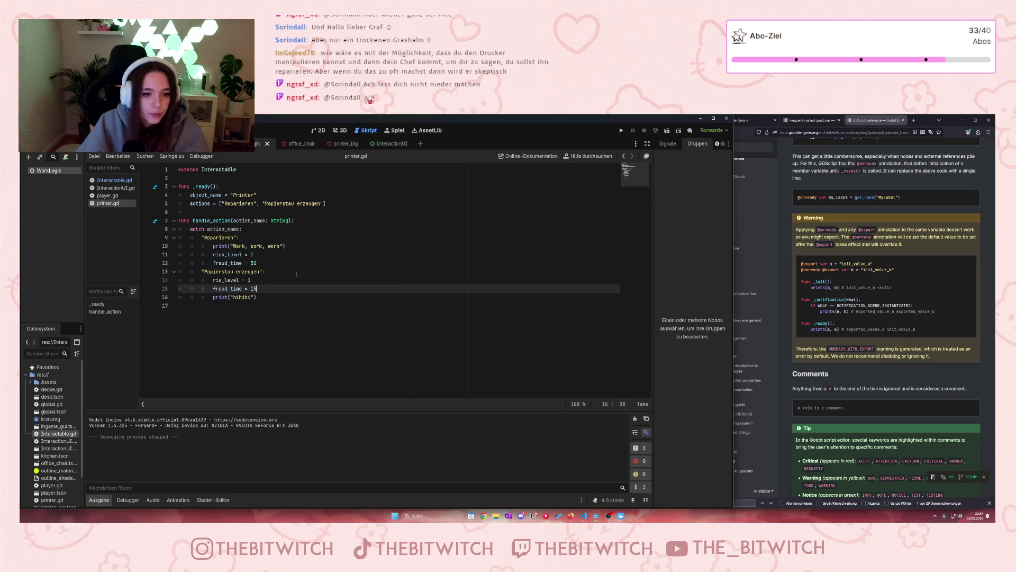
left_click(222, 280)
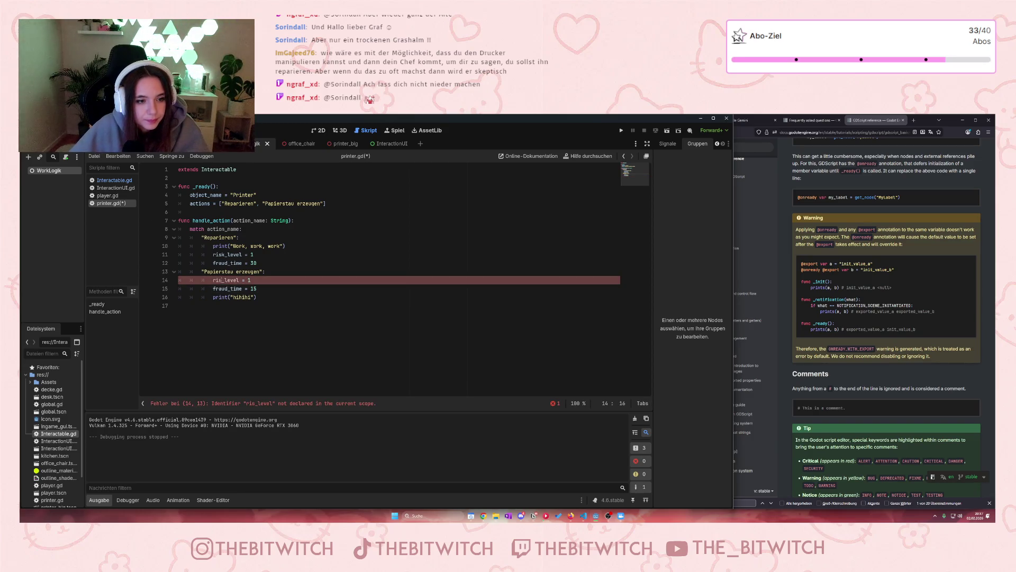
type("k")
left_click(244, 341)
key("ctrl+s")
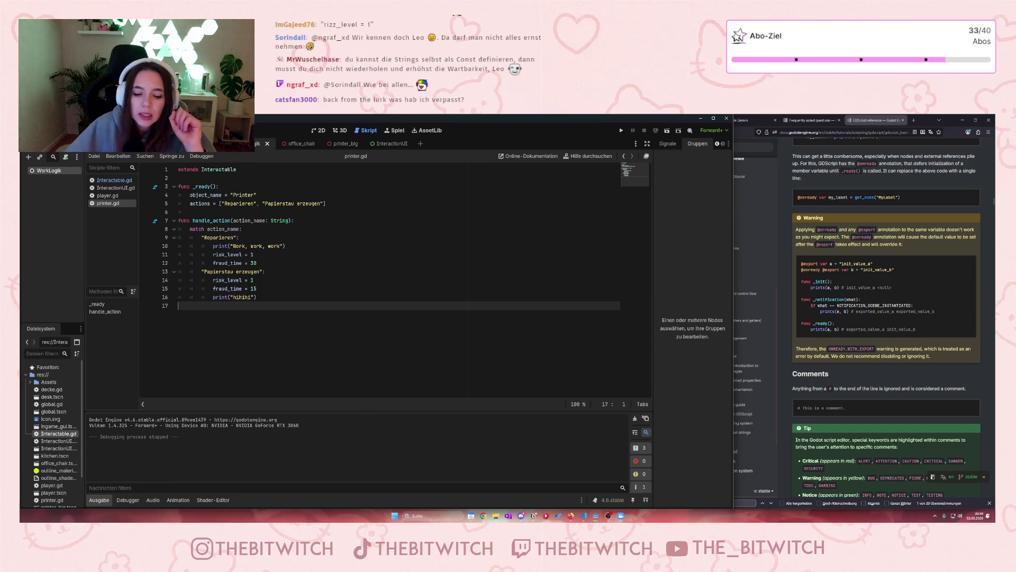
left_click(533, 516)
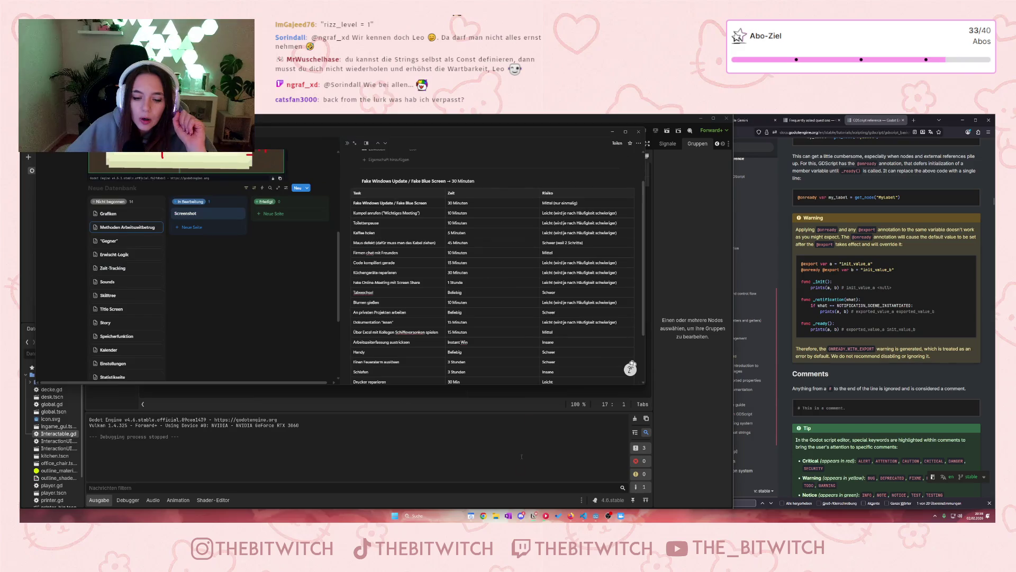
Append Blumen gießen's '(wird je nach Häufigkeit schwieriger)' note to both printer risk cells, then close Notion
left_click(554, 303)
key("shift+End")
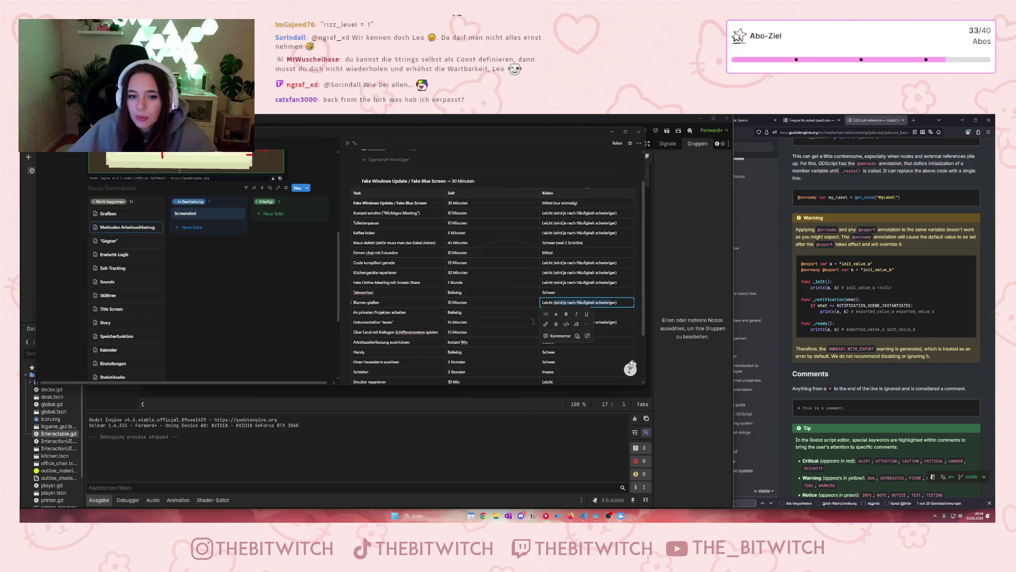
left_click(574, 303)
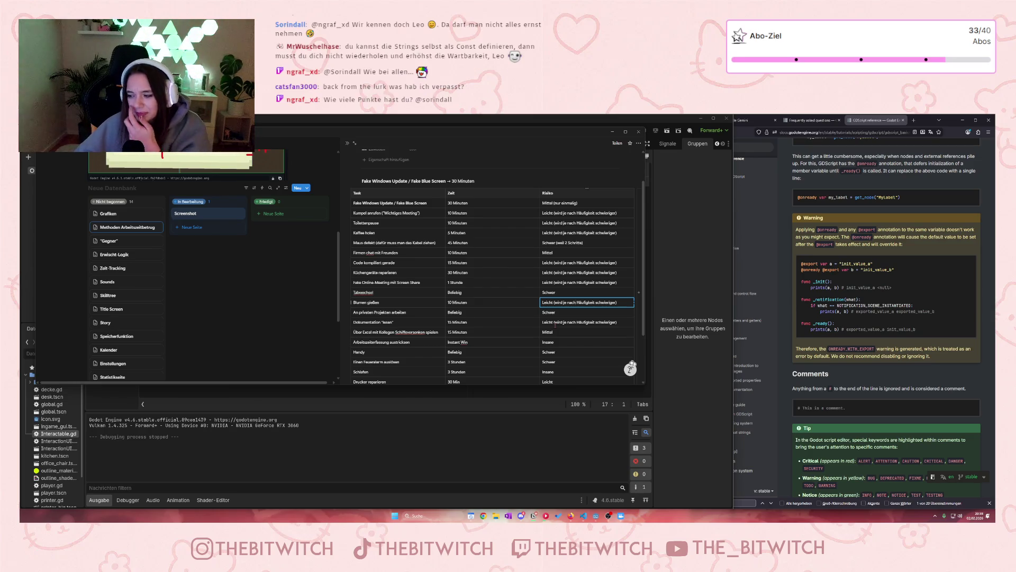
scroll(548, 324, "down", 2)
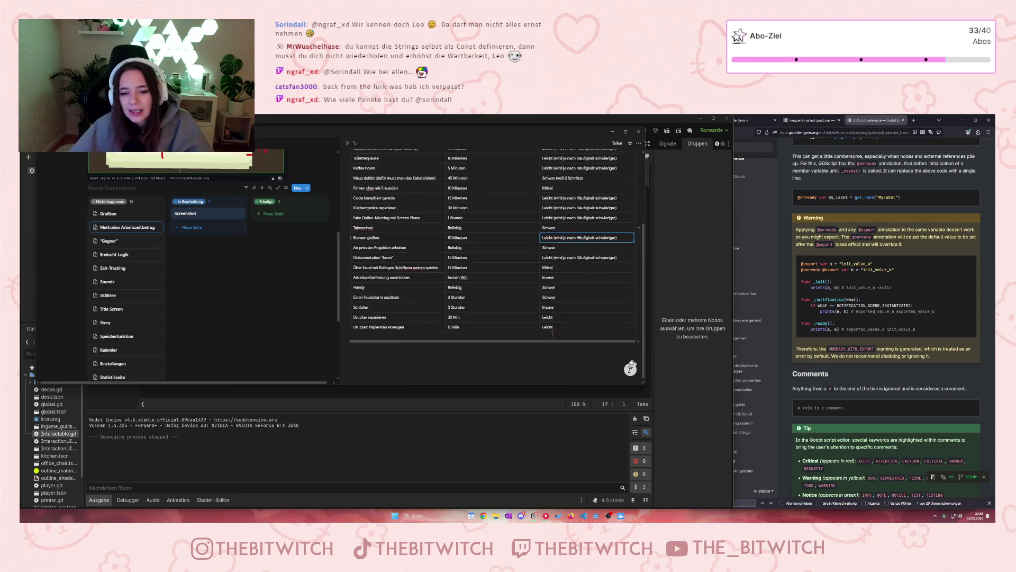
left_click(568, 312)
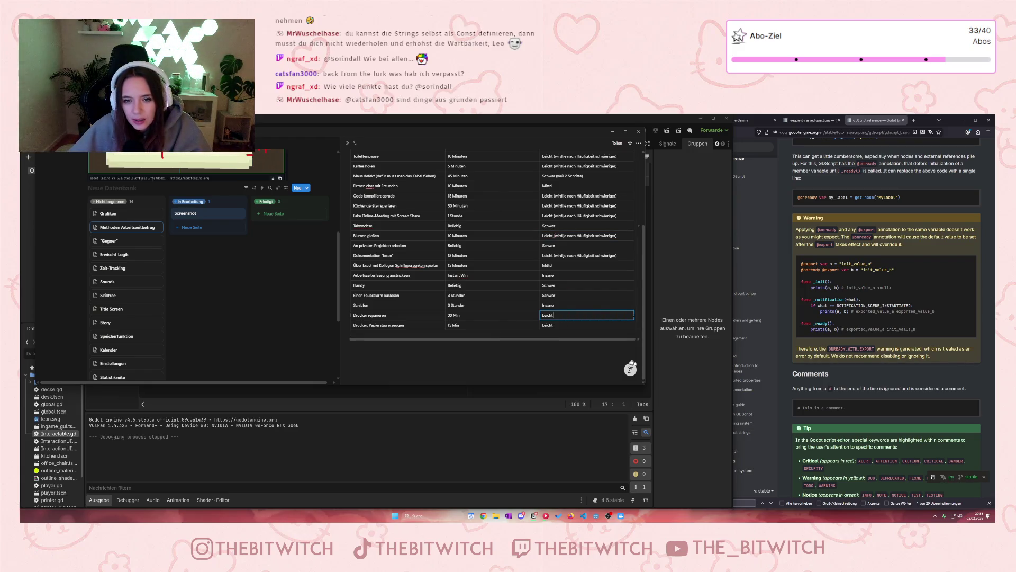
left_click_drag(554, 236, 617, 236)
key("ctrl+c")
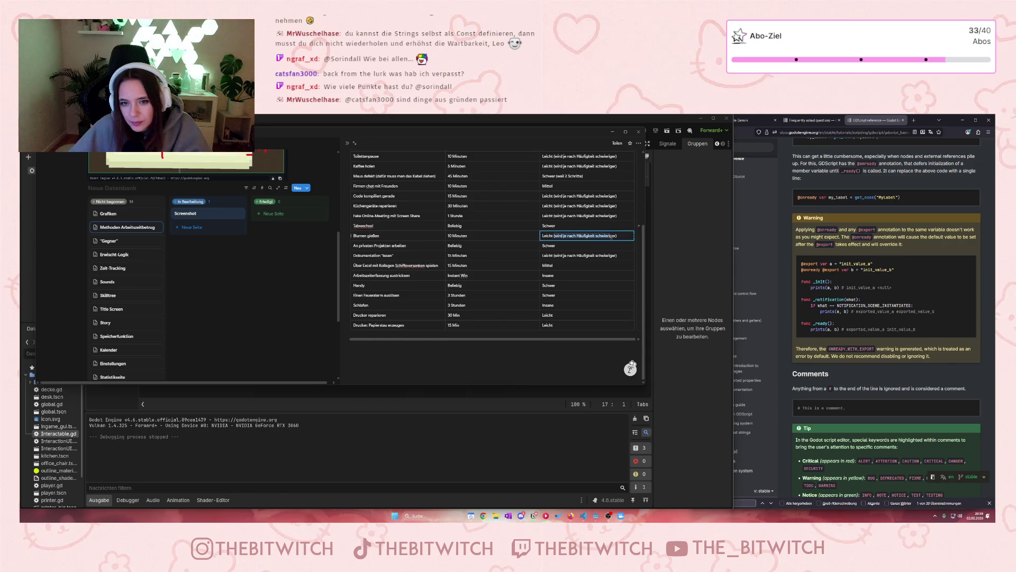
left_click(568, 315)
key("ctrl+v")
left_click(568, 325)
key("ctrl+v")
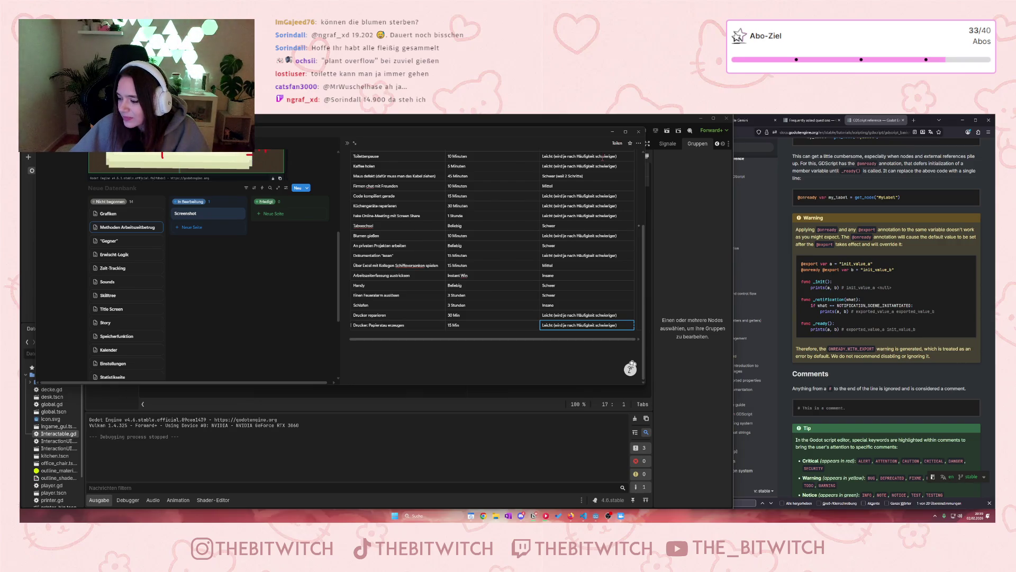
left_click(638, 131)
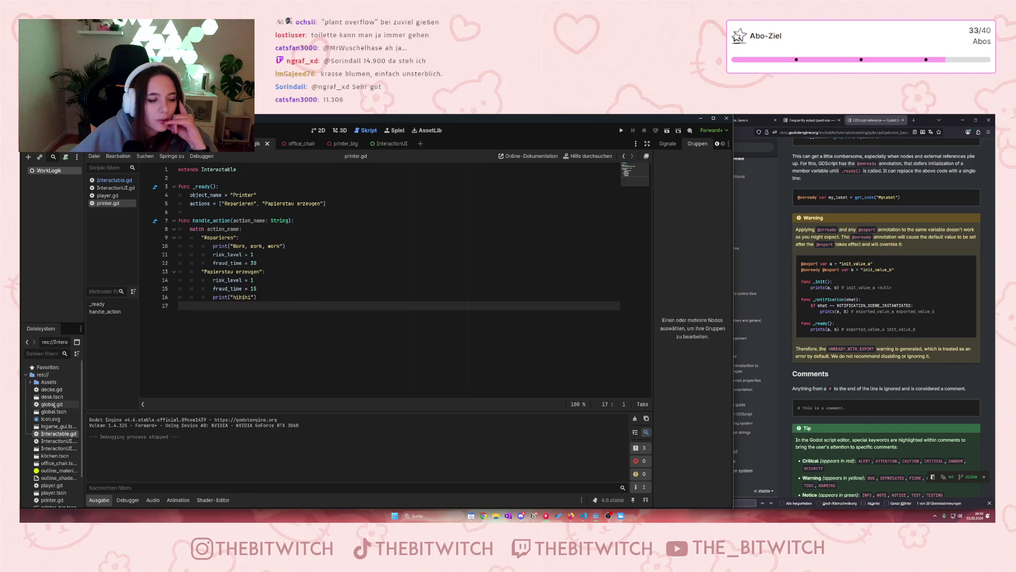
Open stuhl.gd from the project files, add a line, then switch to printer.gd for reference
scroll(44, 418, "down", 3)
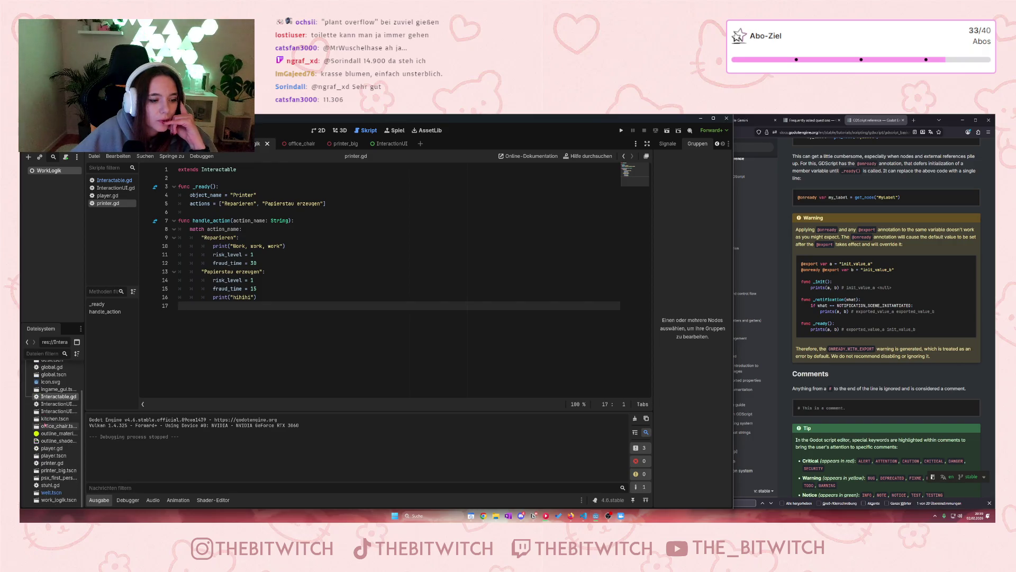
left_click(54, 486)
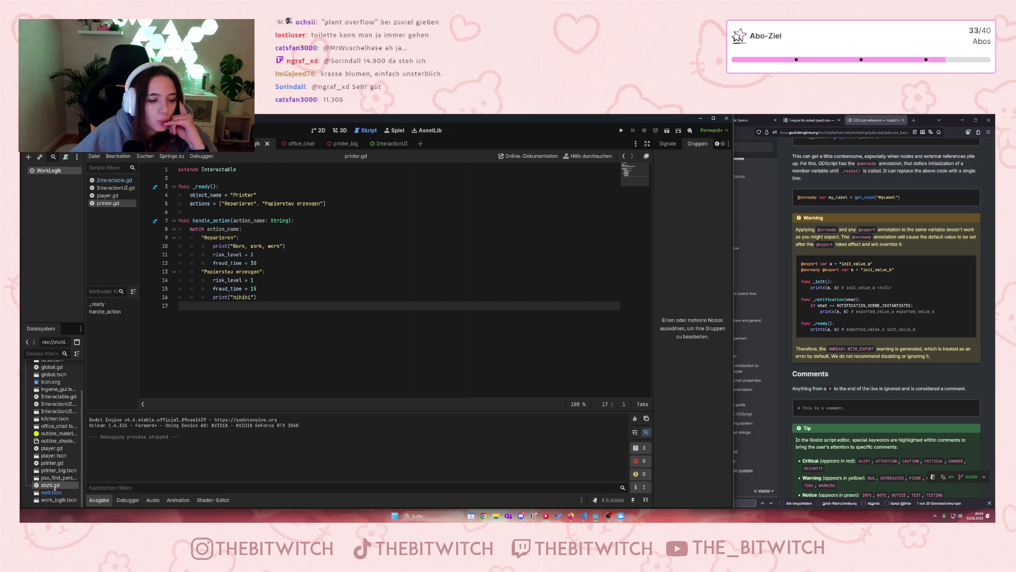
double_click(54, 486)
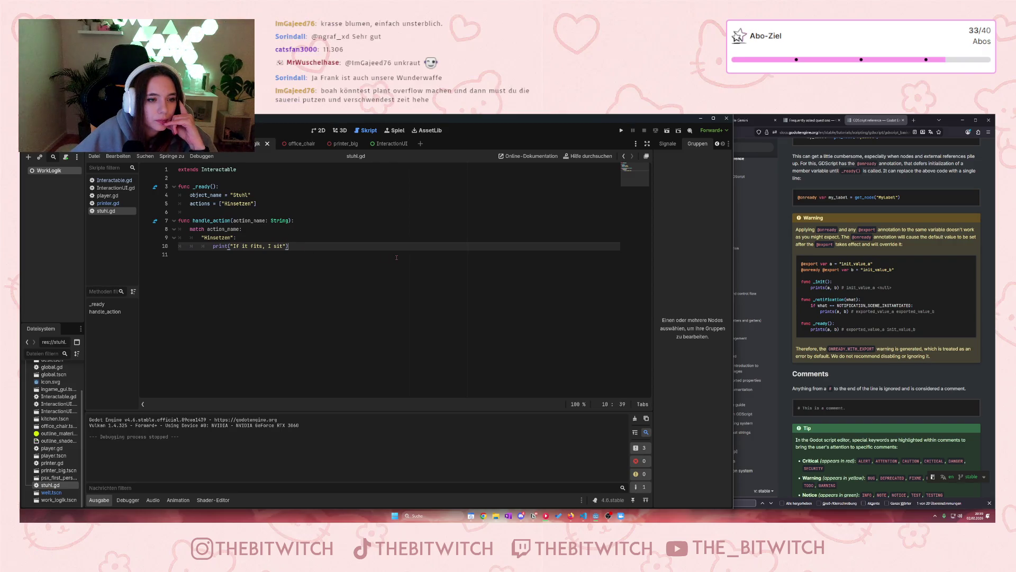
key("Return")
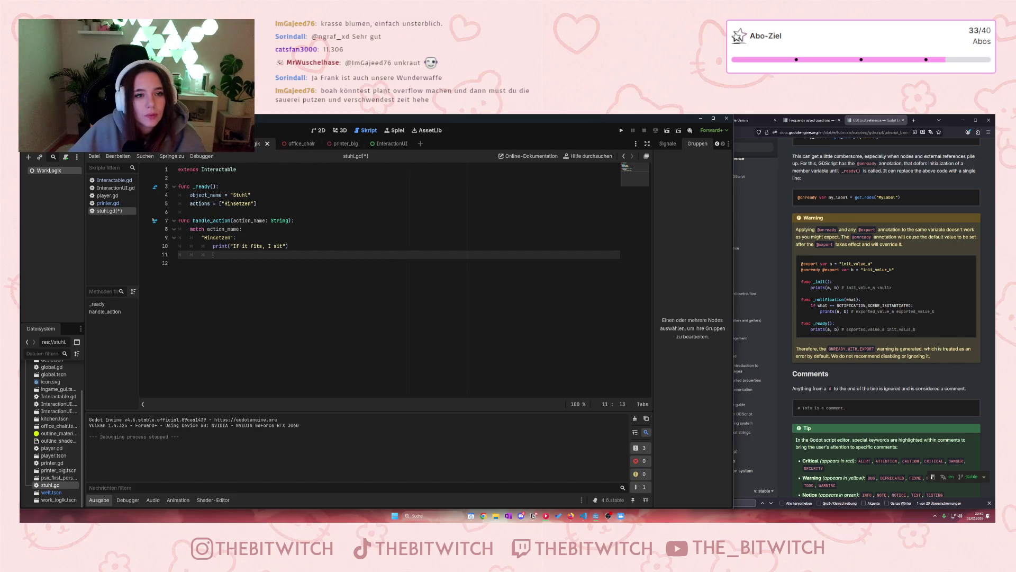
left_click(103, 205)
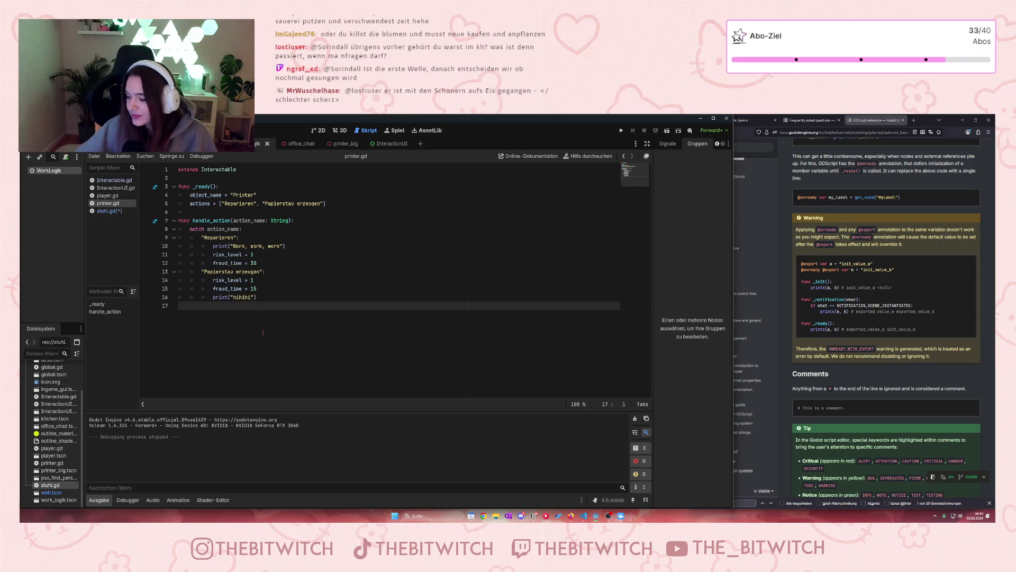
Save stuhl.gd with its Hinsetzen action, then switch to Visual Studio Code's chat
left_click(109, 210)
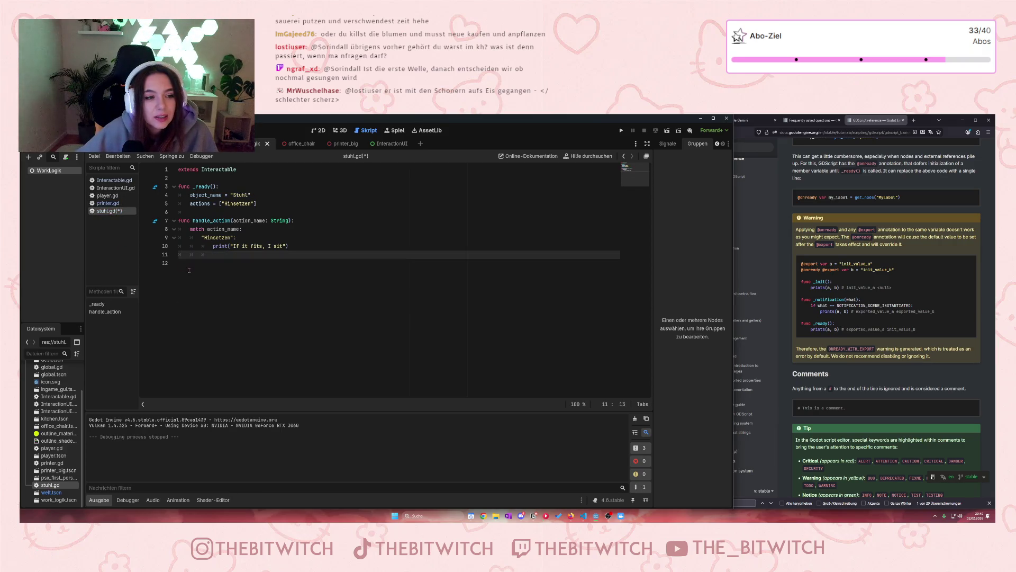
left_click(212, 262)
key("ctrl+s")
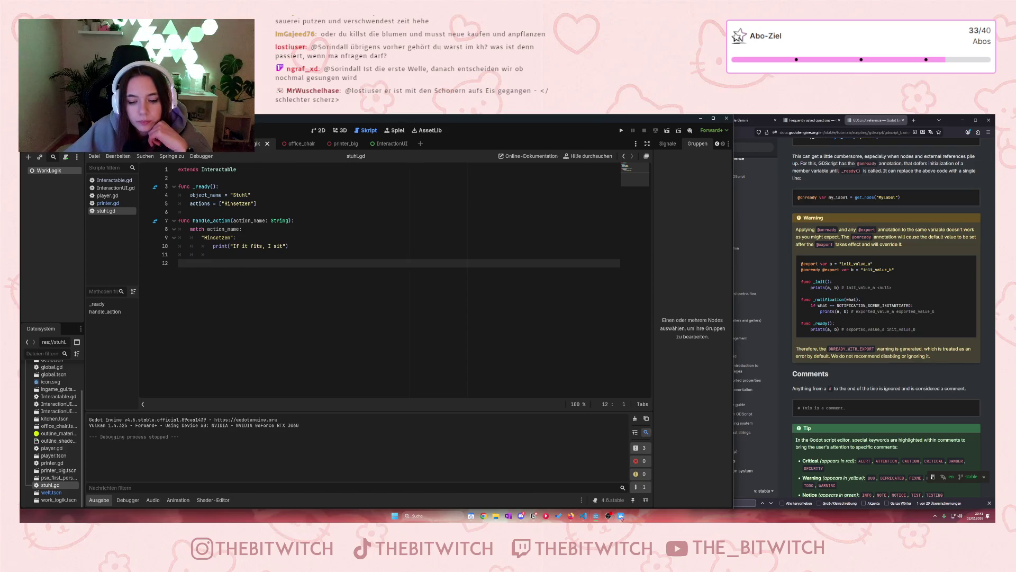
mouse_move(622, 517)
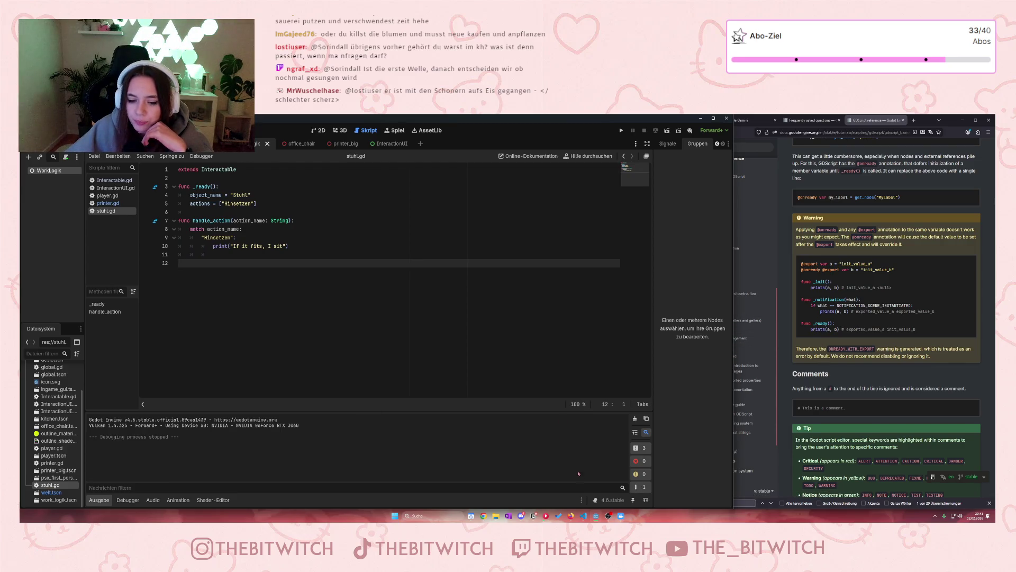
left_click(583, 521)
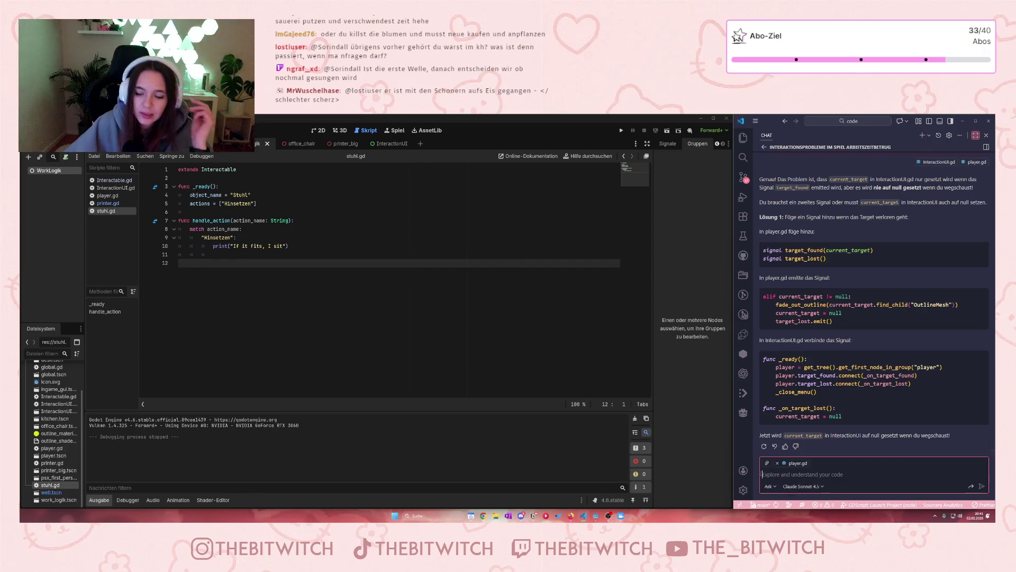
Send Copilot Chat the German question asking how the player takes a seated position on 'hinsetzen' at the chair
type("Wenn ")
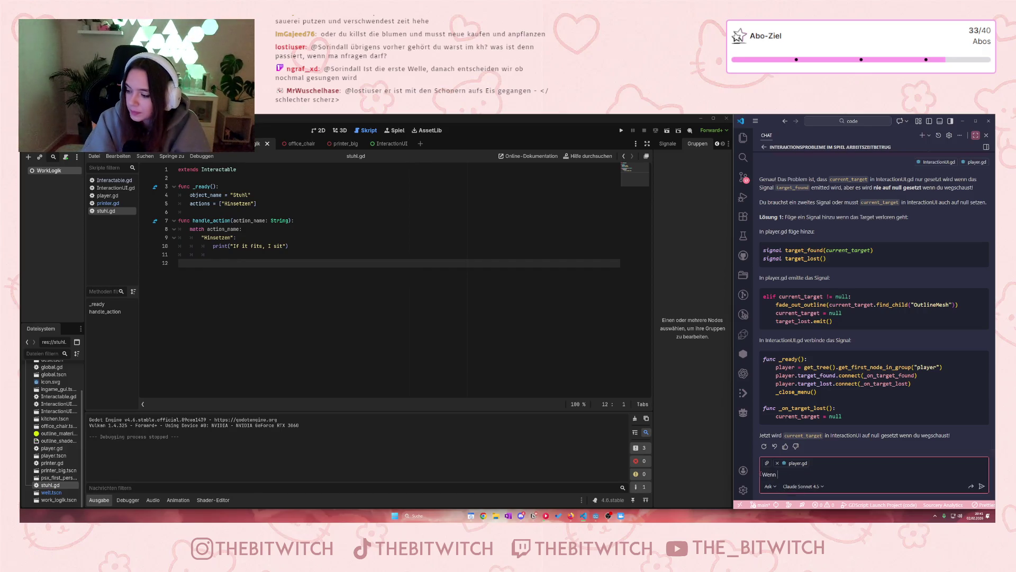
type("ich die Aktion \"hinsetzen\" ")
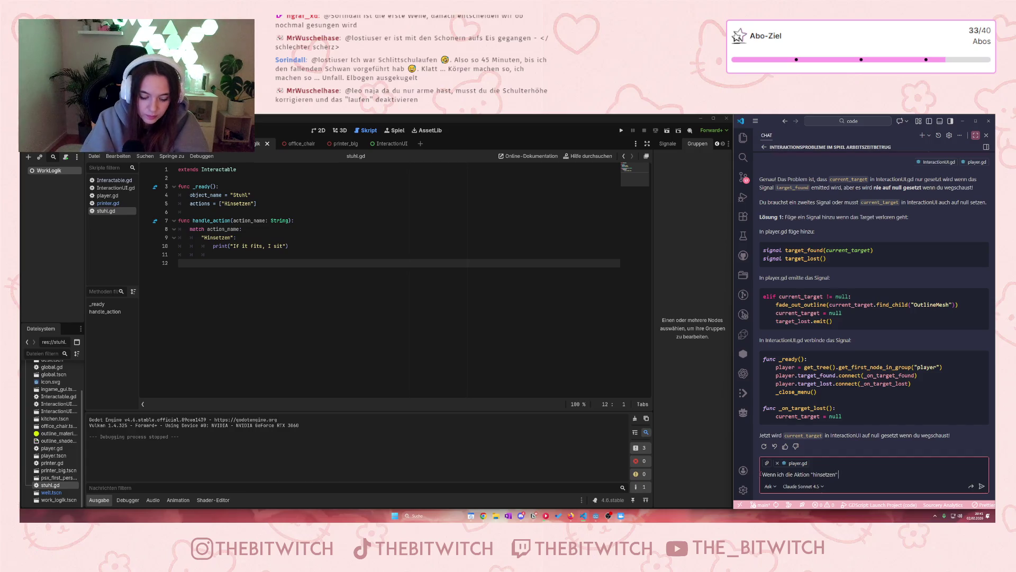
type("beim stuhl")
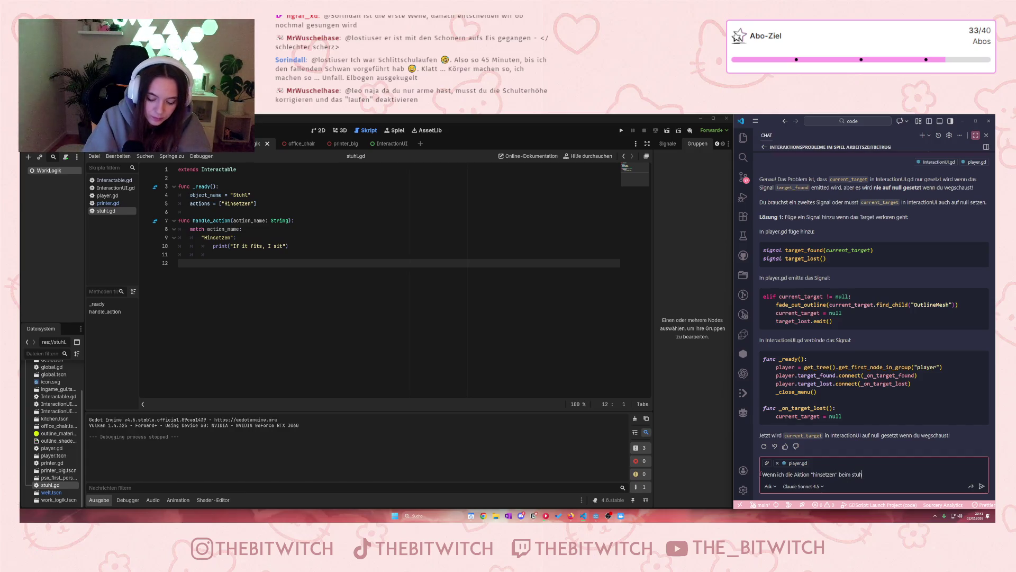
type(" wähle, dann möchte ic")
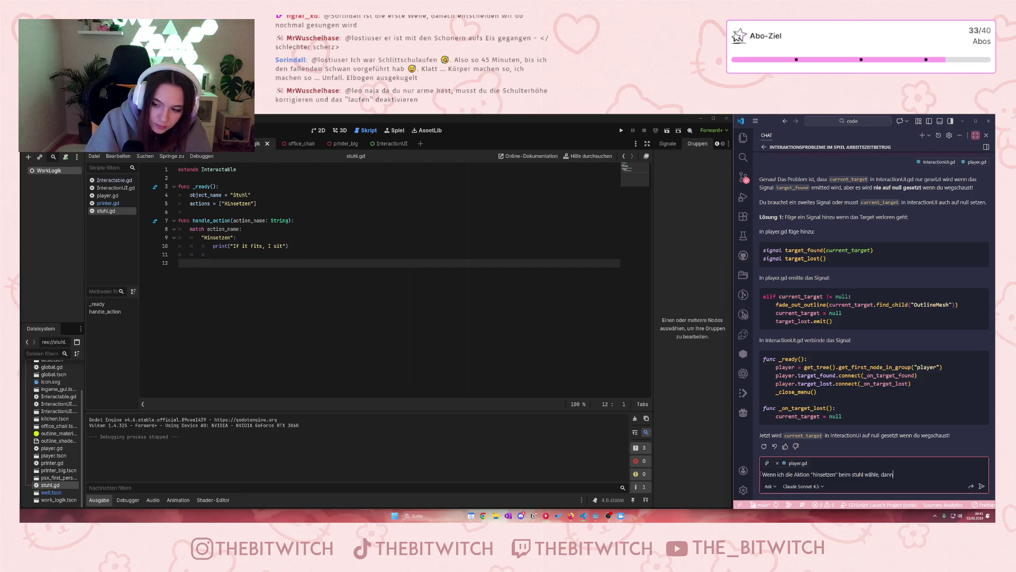
type("h, dass der")
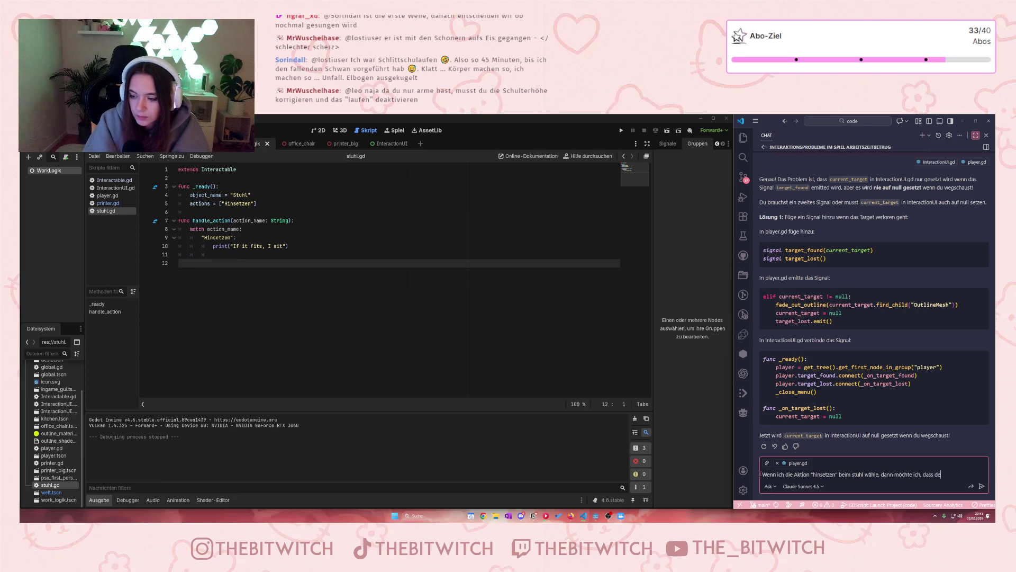
type(" plyer")
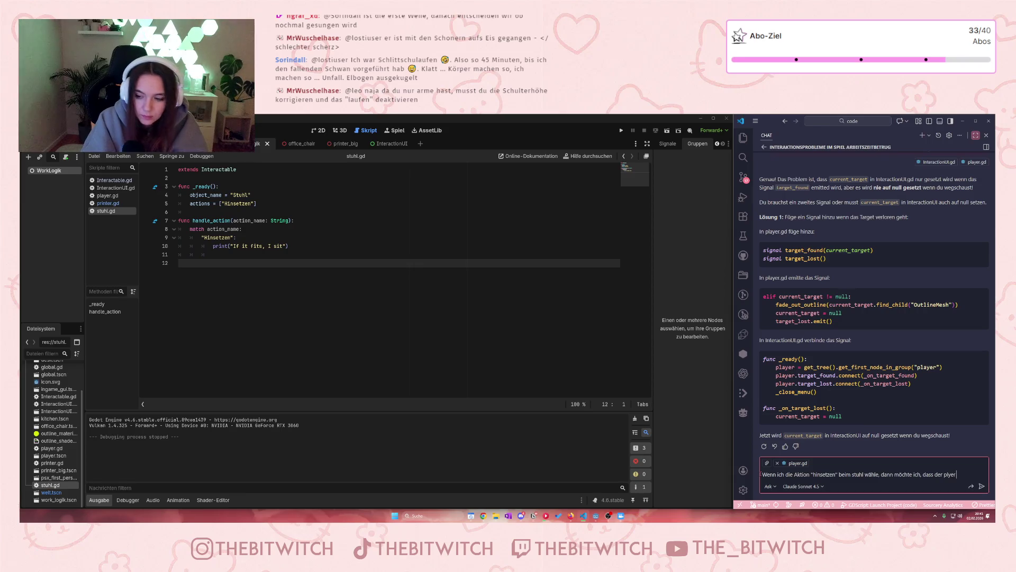
key("BackSpace")
key("BackSpace")
type("ayer eio")
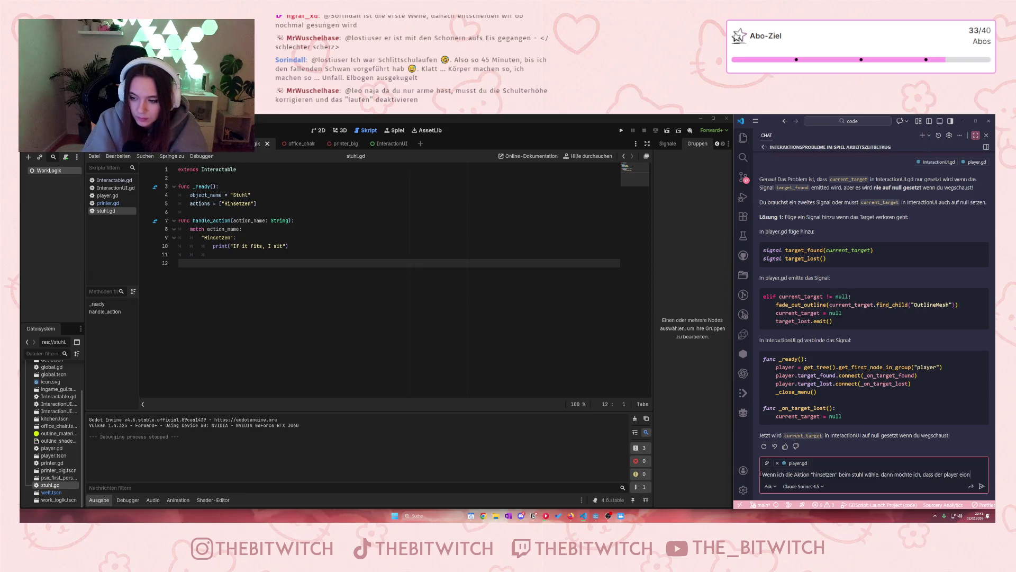
type("ne sit")
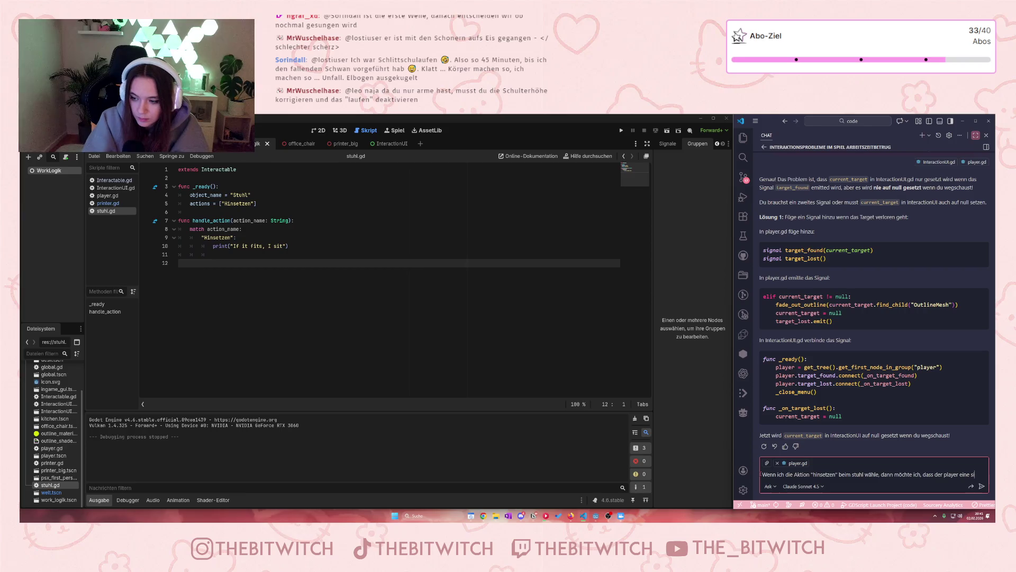
type("zende pos")
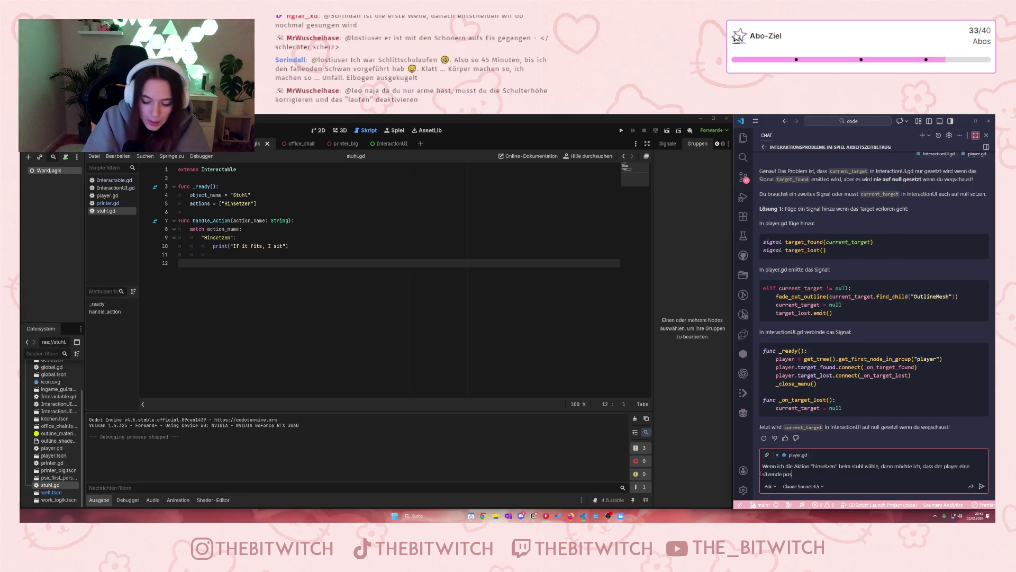
type("ition edinim")
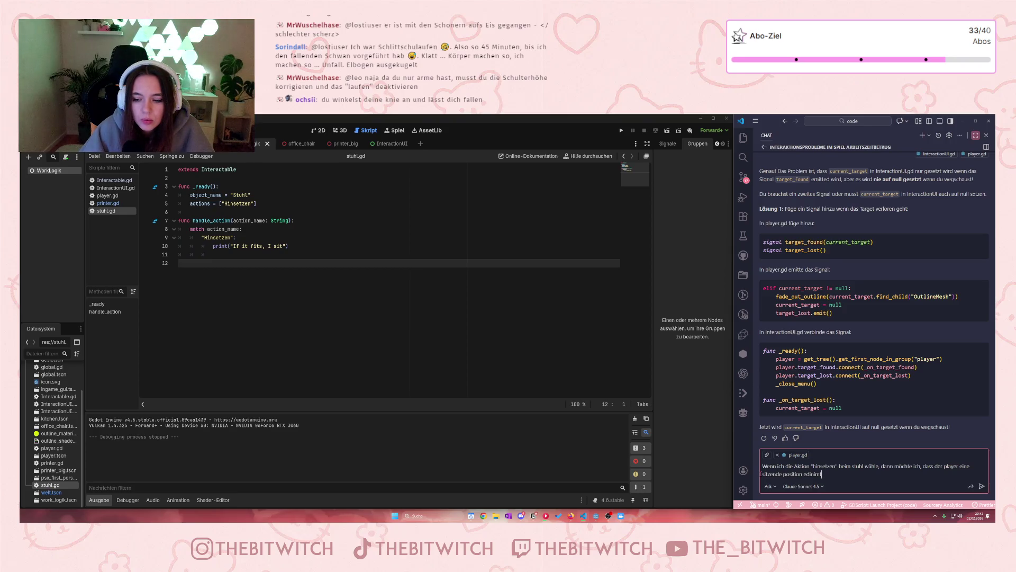
key("BackSpace")
key("BackSpace")
key("BackSpace")
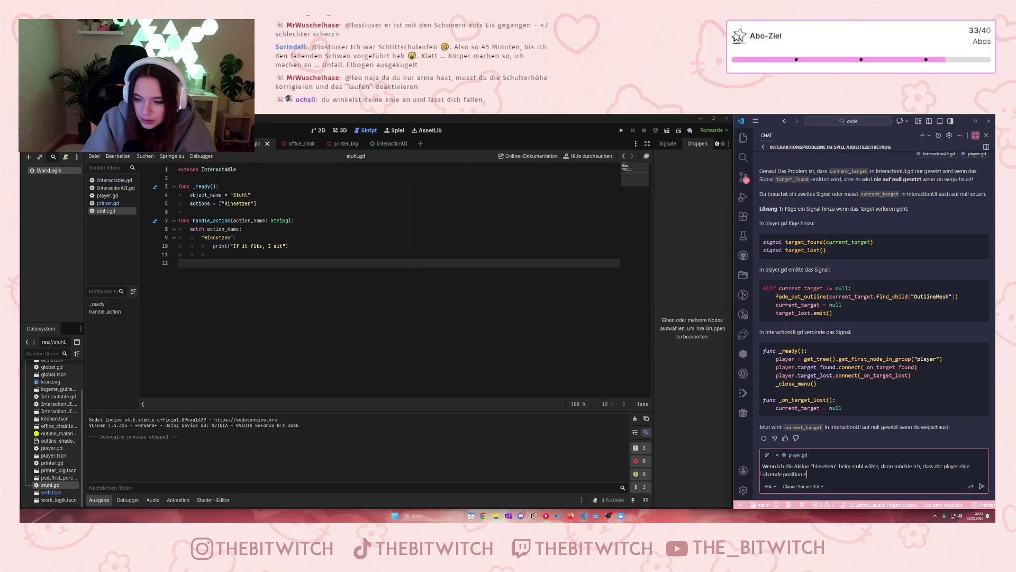
type("nimmt")
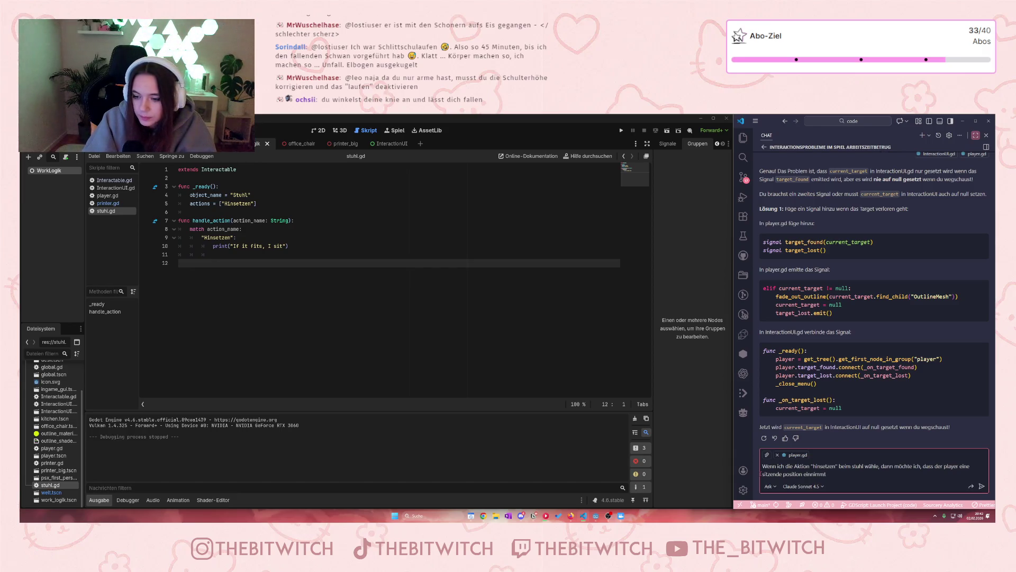
type(". wie geht d")
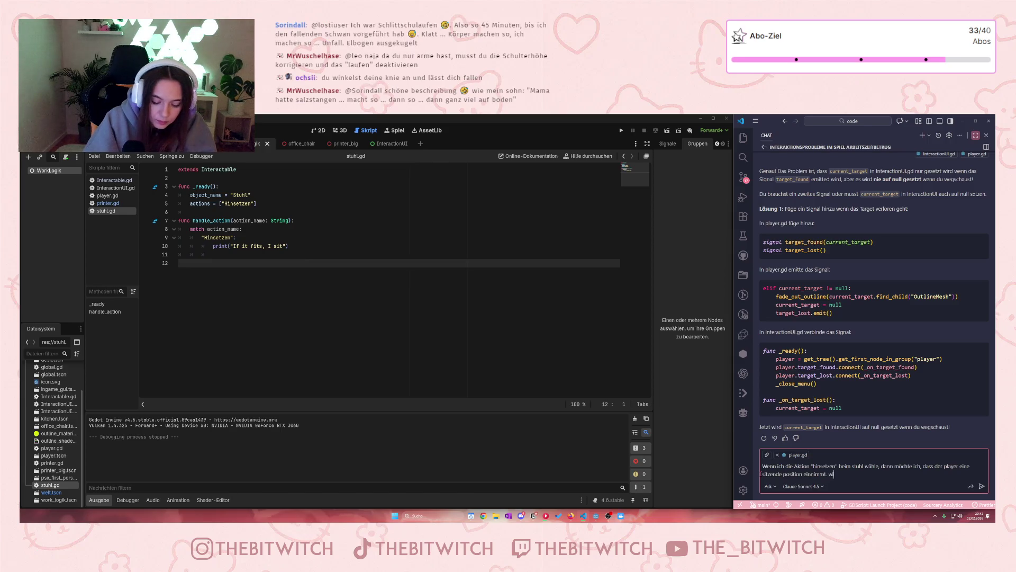
type("as")
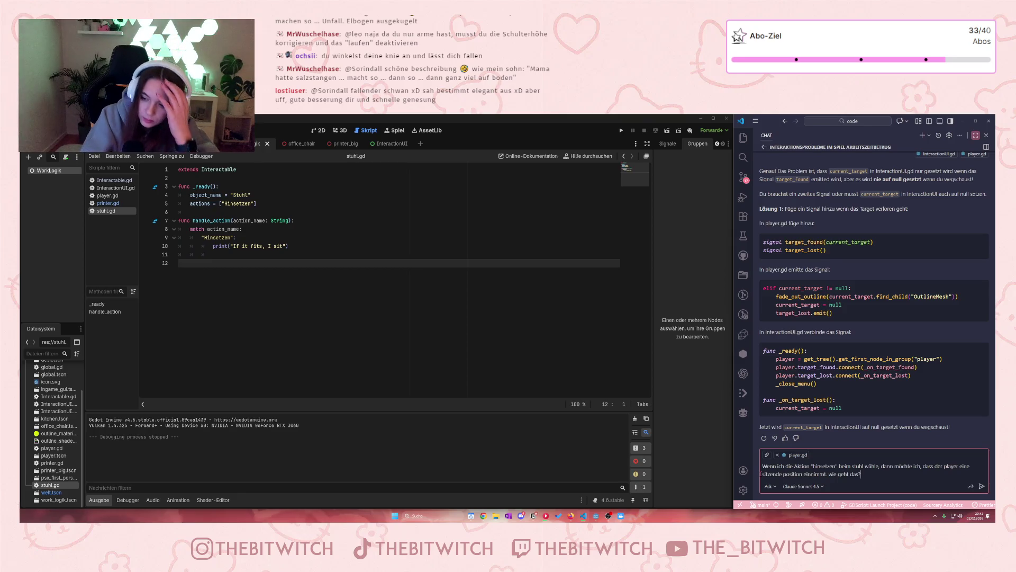
key("Return")
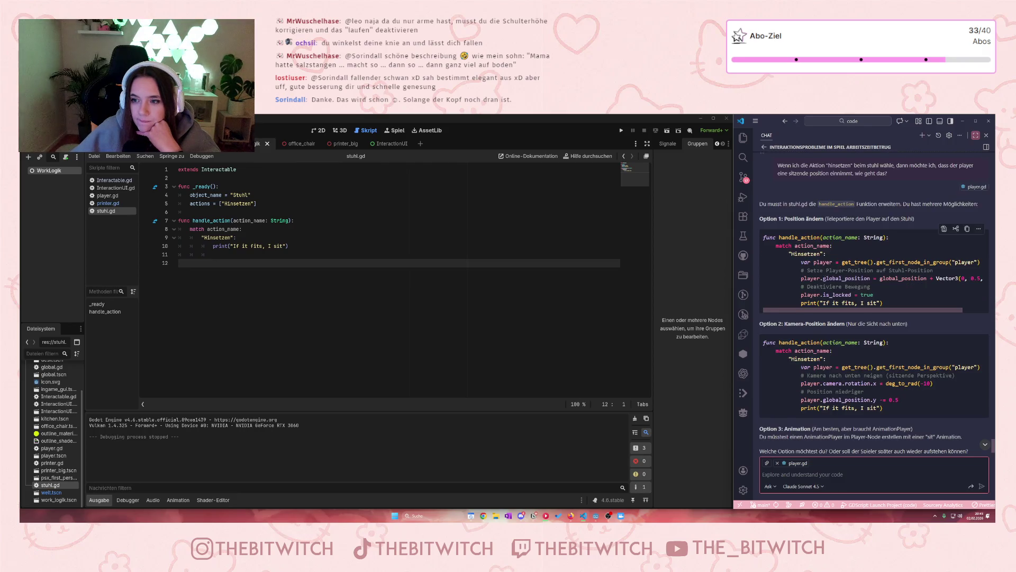
Examine the first suggested sit implementation, selecting 'true' on its player lock line, and return to the chat input
left_click(879, 280)
double_click(866, 295)
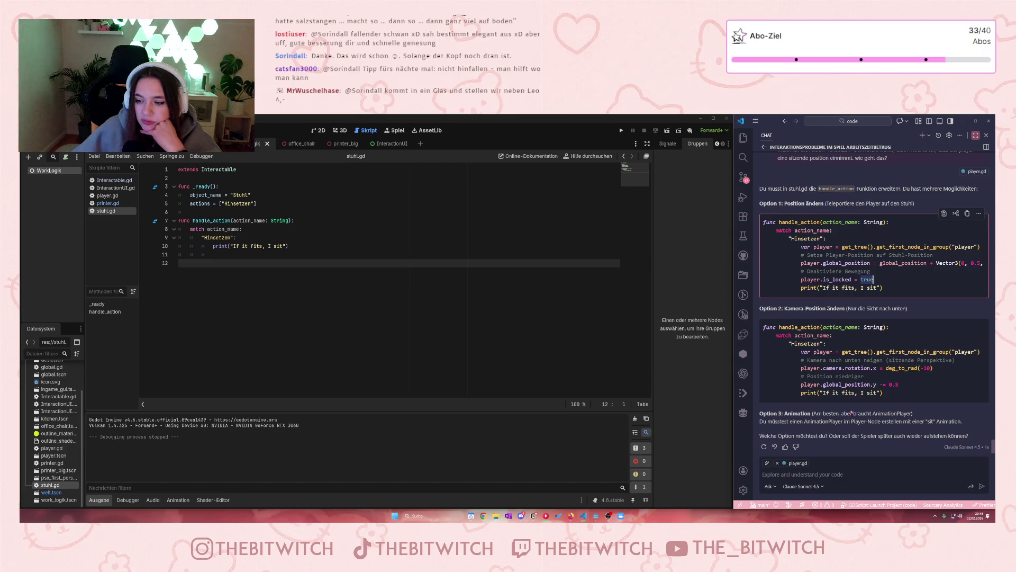
left_click(843, 474)
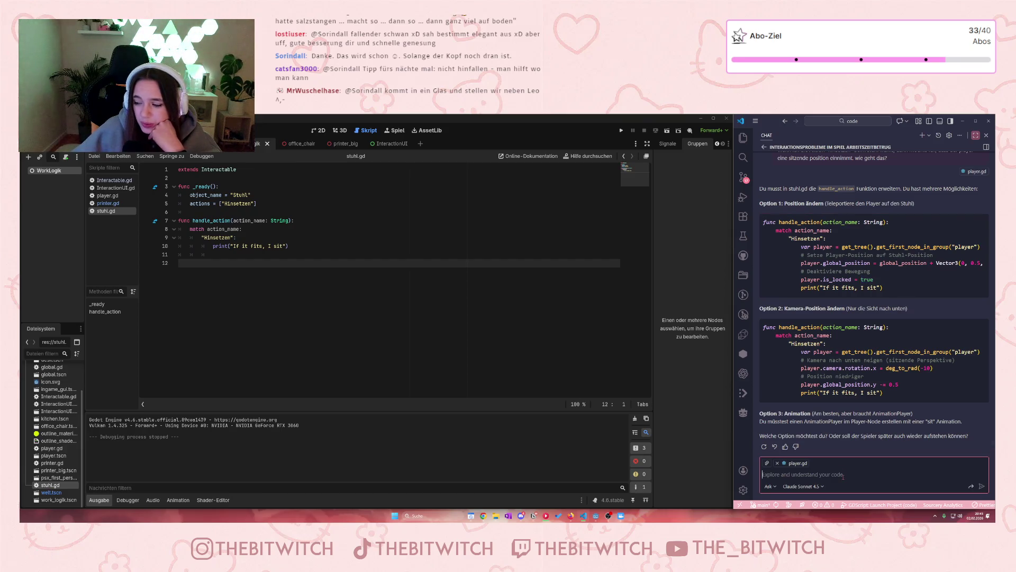
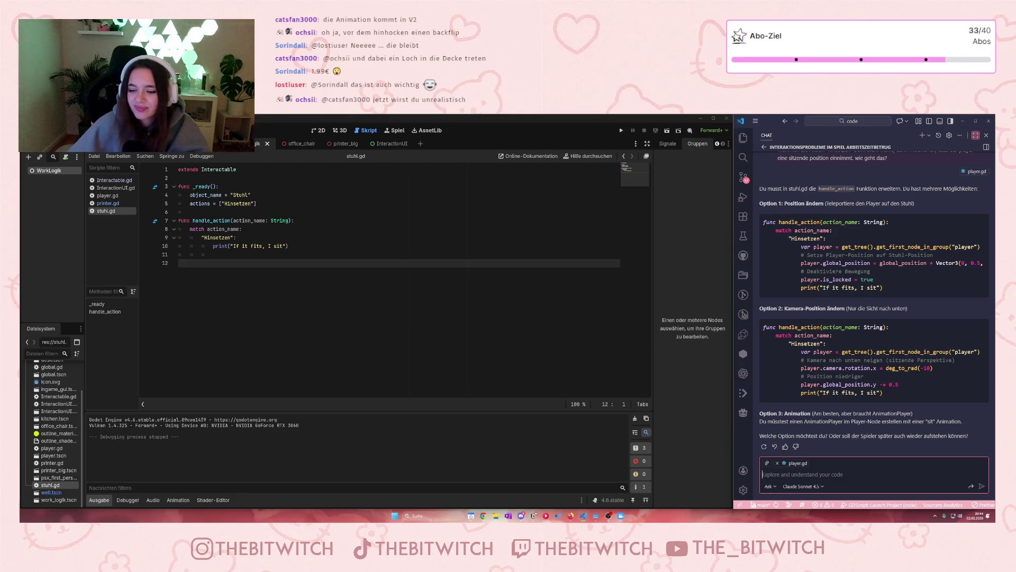
Add a player.global_position line below the Hinsetzen print in stuhl.gd
scroll(960, 263, "right", 2)
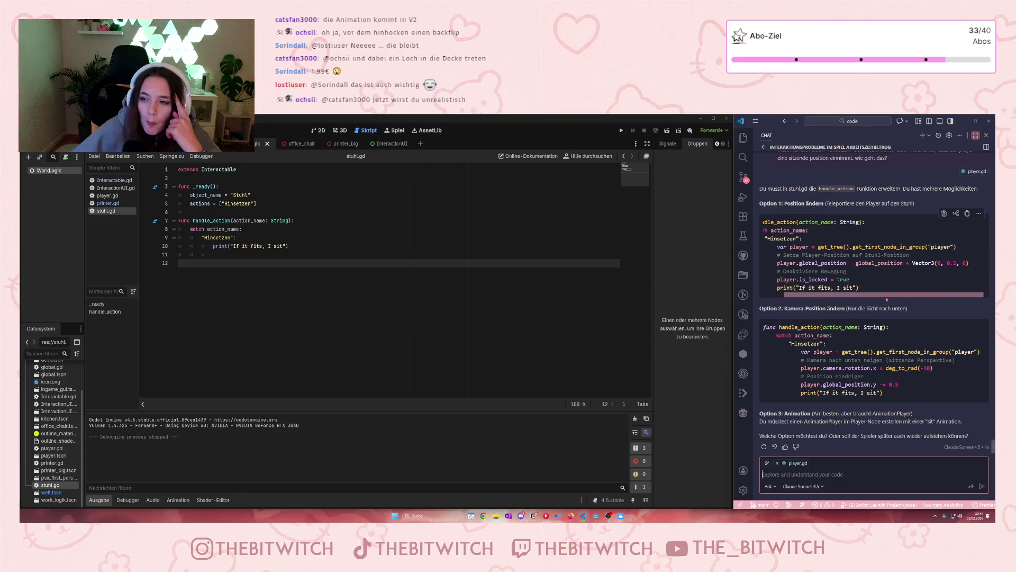
scroll(935, 274, "left", 2)
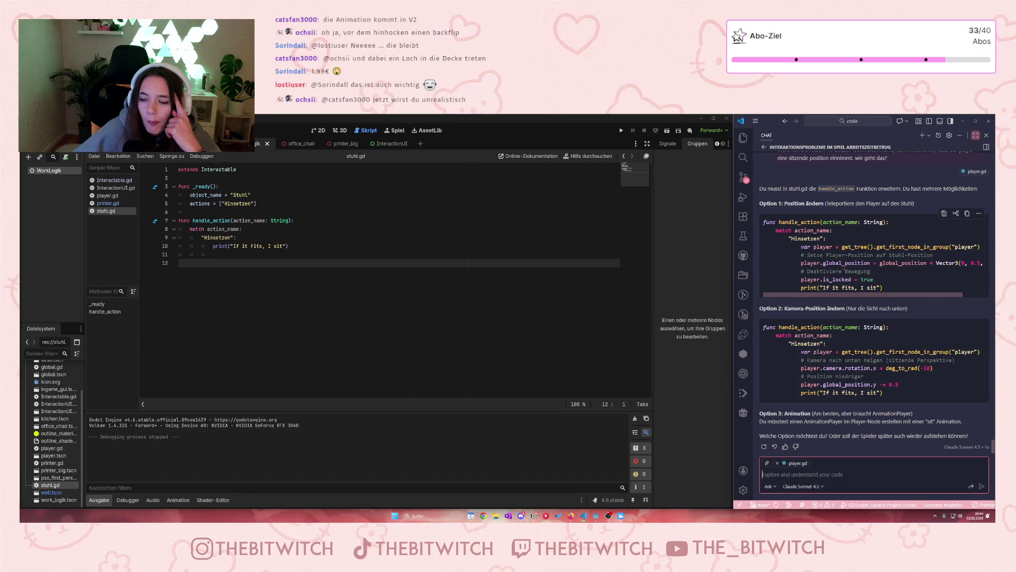
left_click(290, 253)
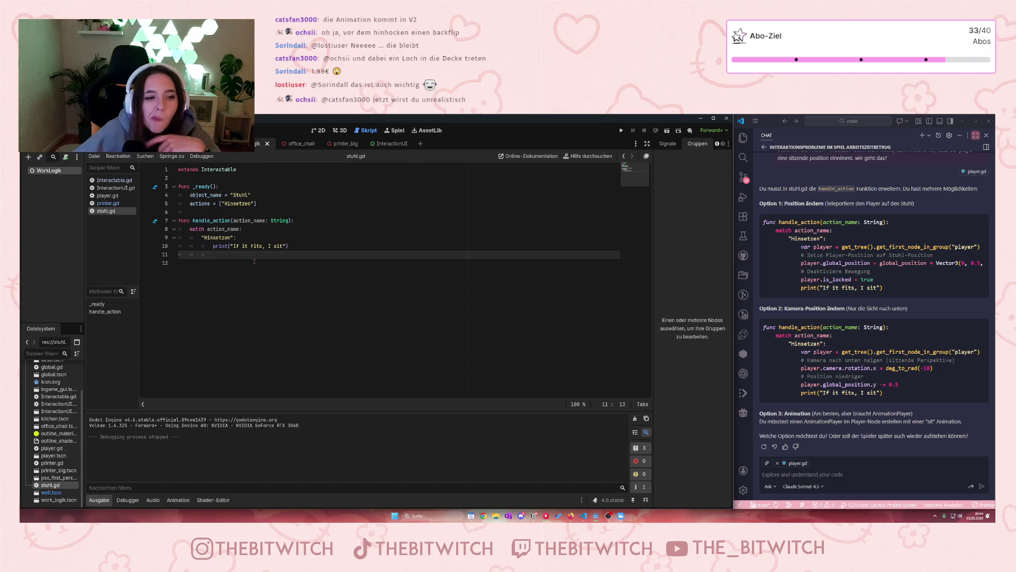
type("player.global")
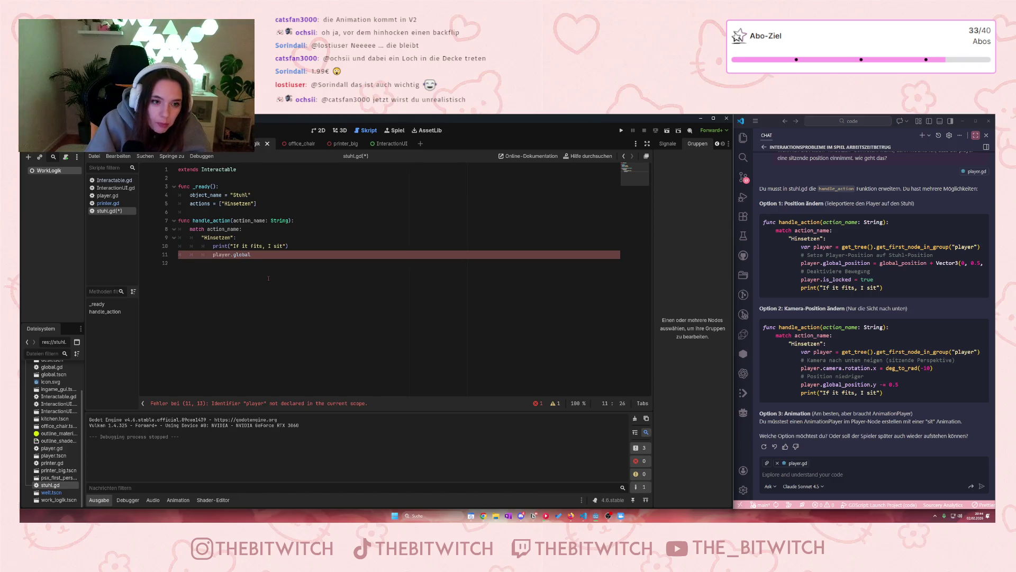
type("_position")
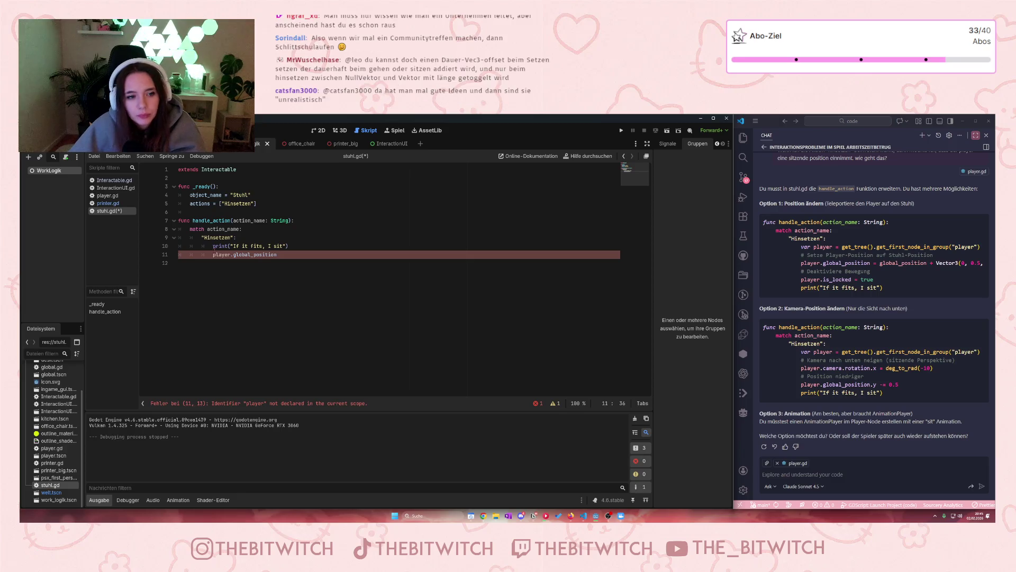
Replace the Hinsetzen print statement with var player = get_tree() and view player.gd
left_click_drag(289, 245, 213, 245)
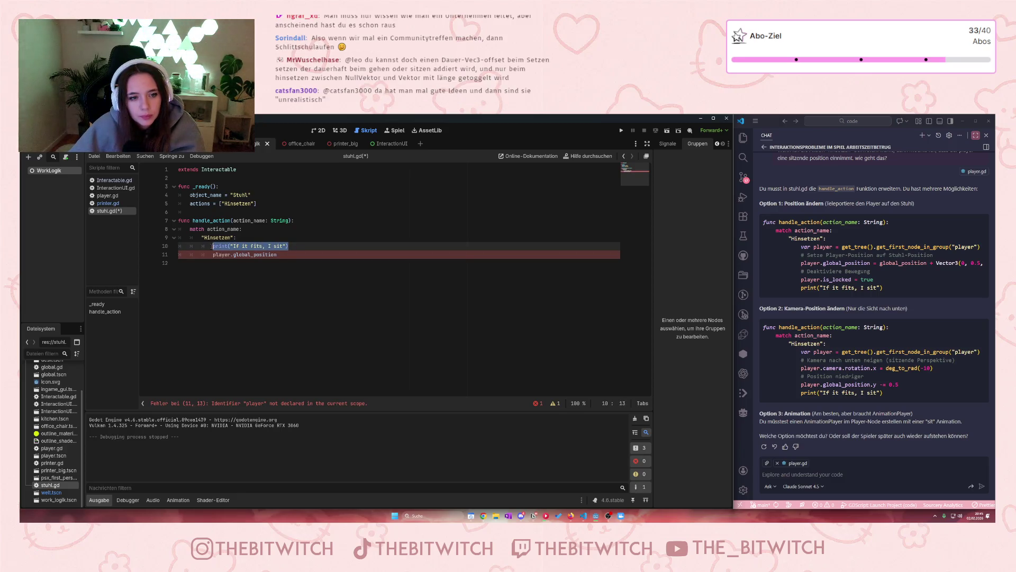
key("BackSpace")
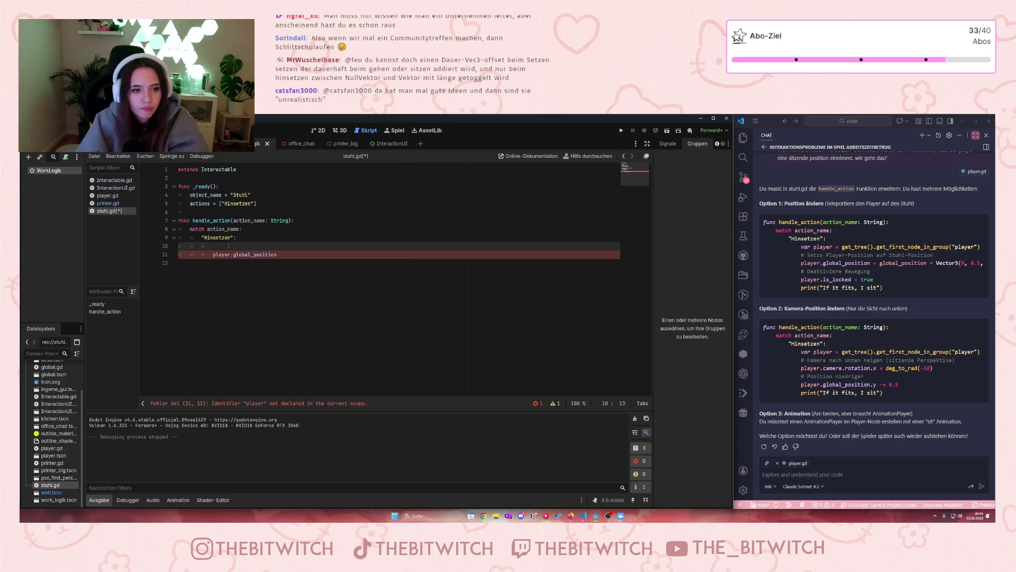
type("var ")
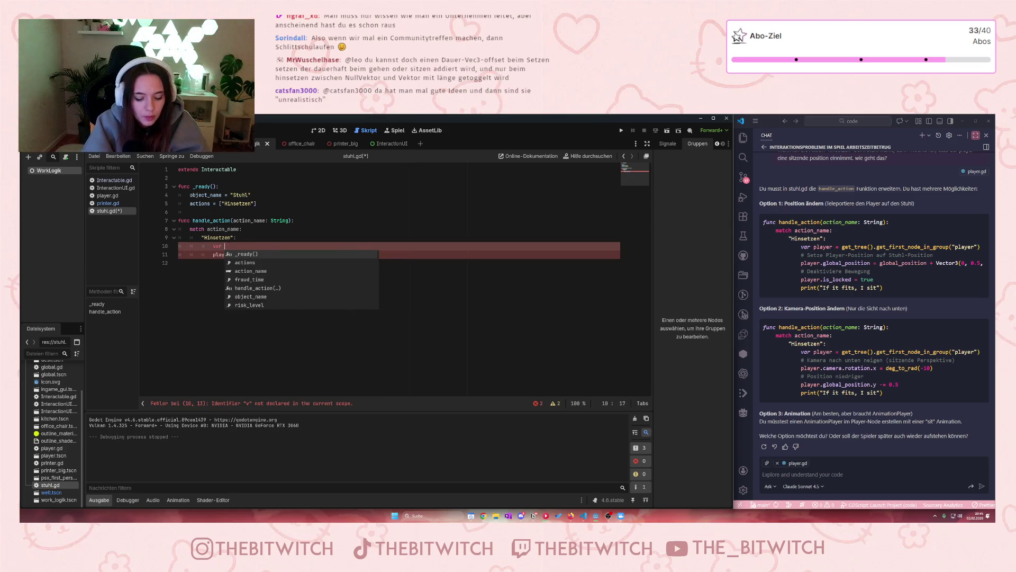
type("player ")
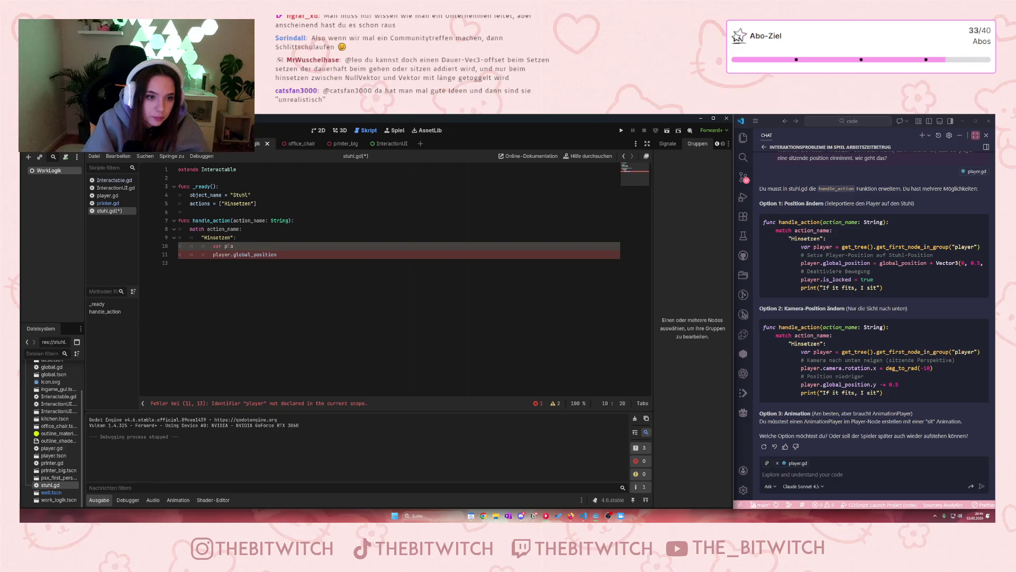
type("= get")
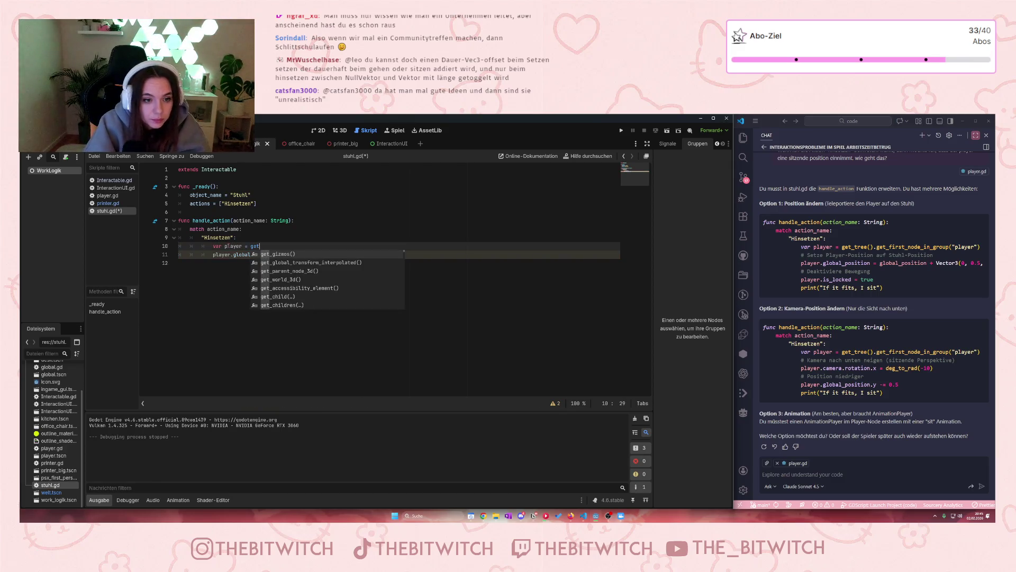
type("_tree")
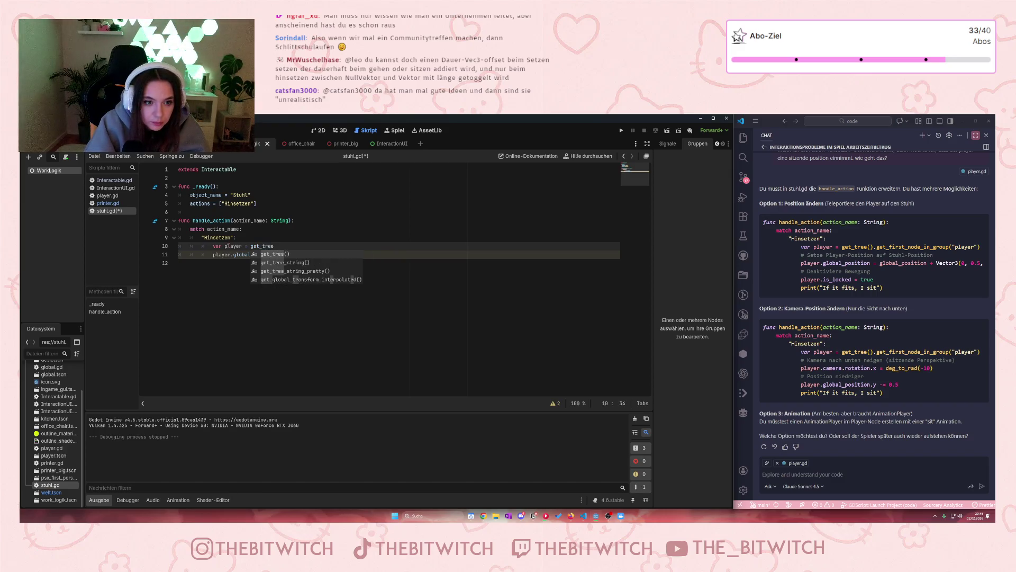
key("Return")
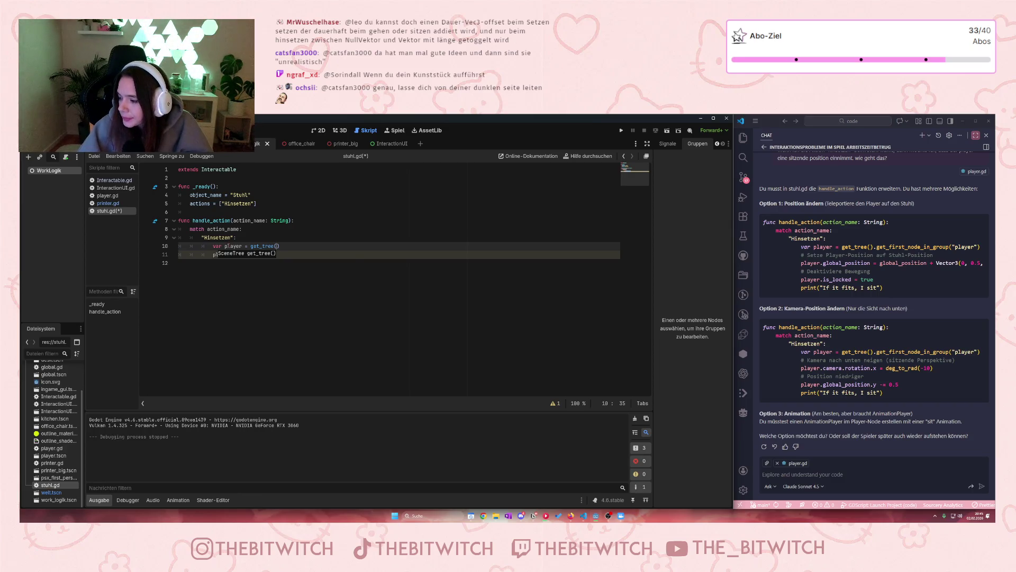
left_click(107, 195)
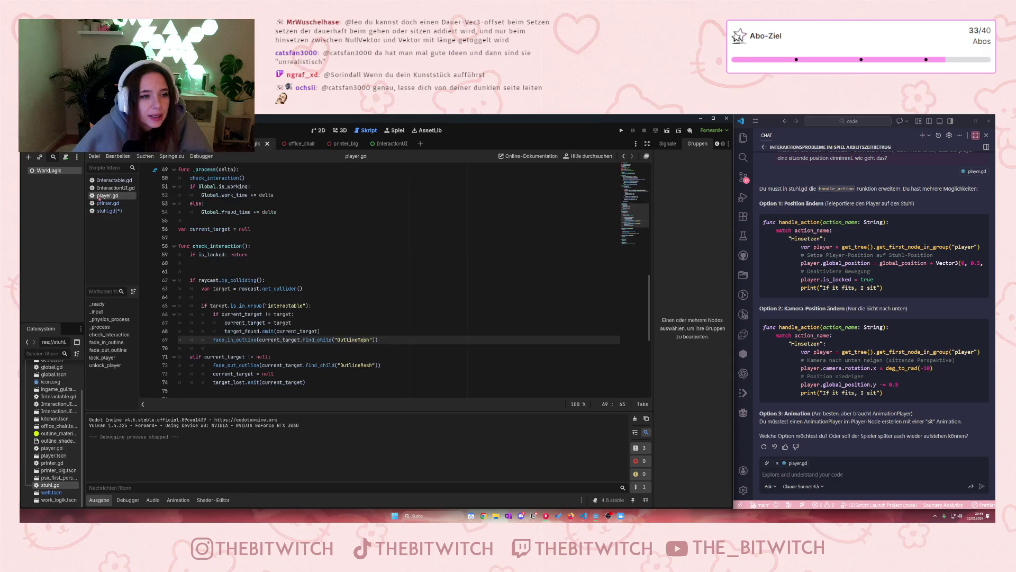
Switch to the Global scene and bring up its global.gd script
scroll(258, 213, "up", 8)
scroll(259, 214, "up", 5)
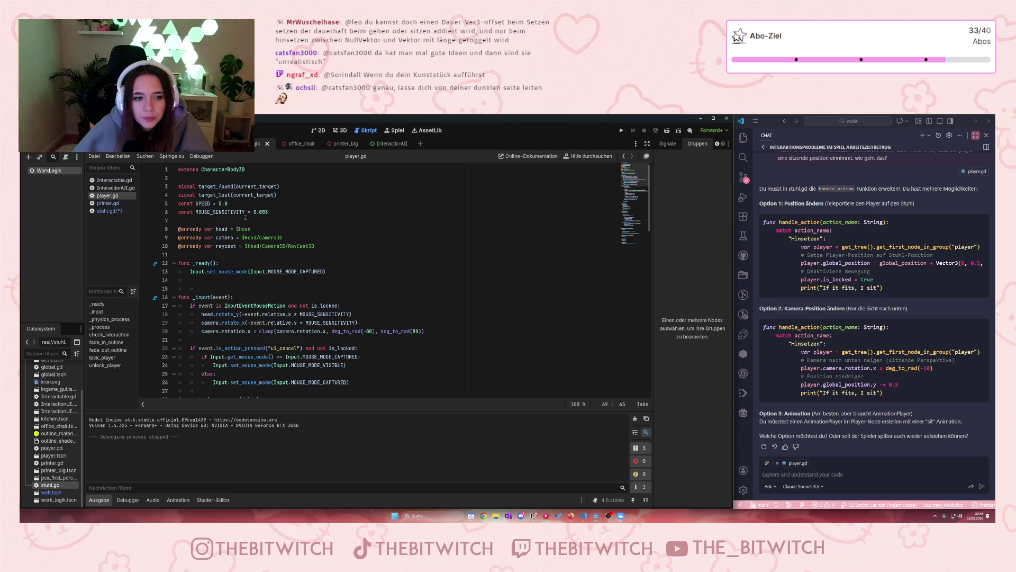
left_click(212, 144)
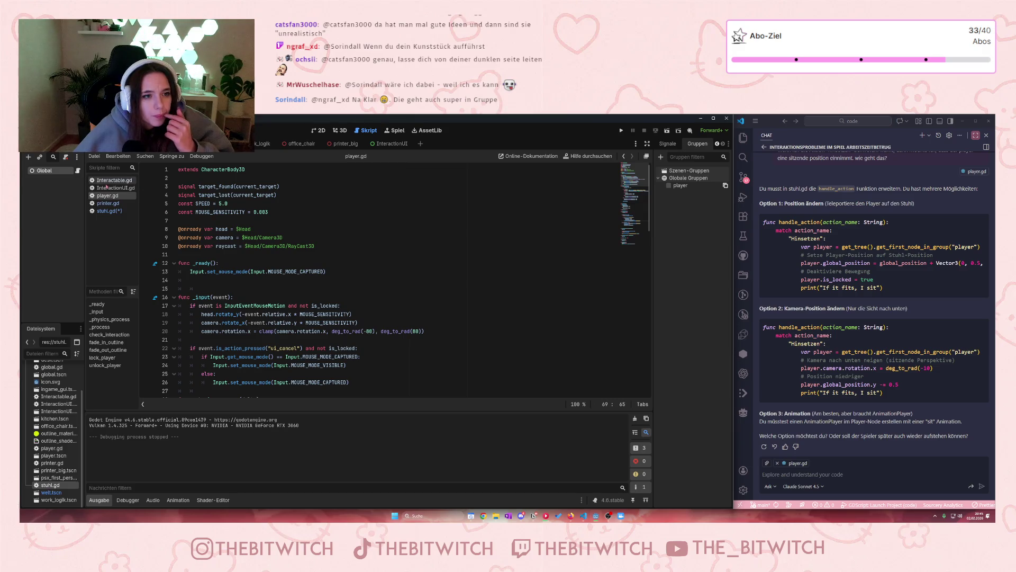
left_click(77, 170)
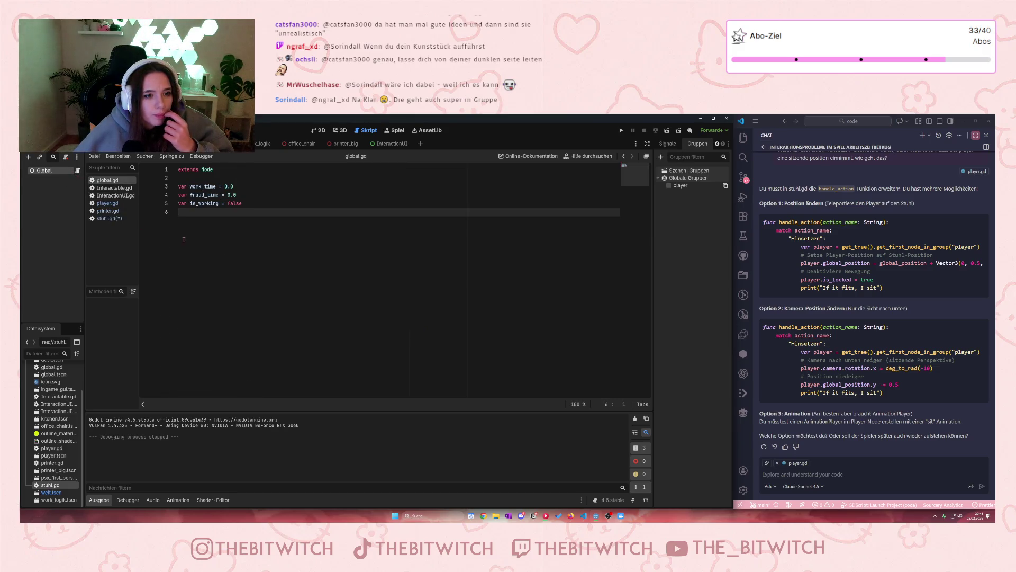
Delete global.gd's work_time, fraud_time and is_working variables, keeping only extends Node
left_click(237, 195)
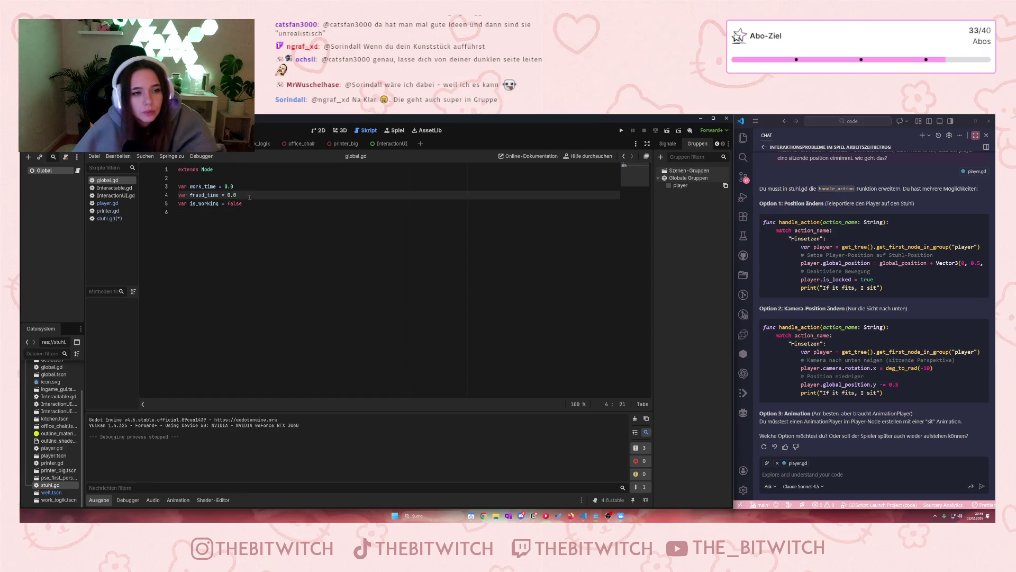
left_click_drag(237, 194, 175, 184)
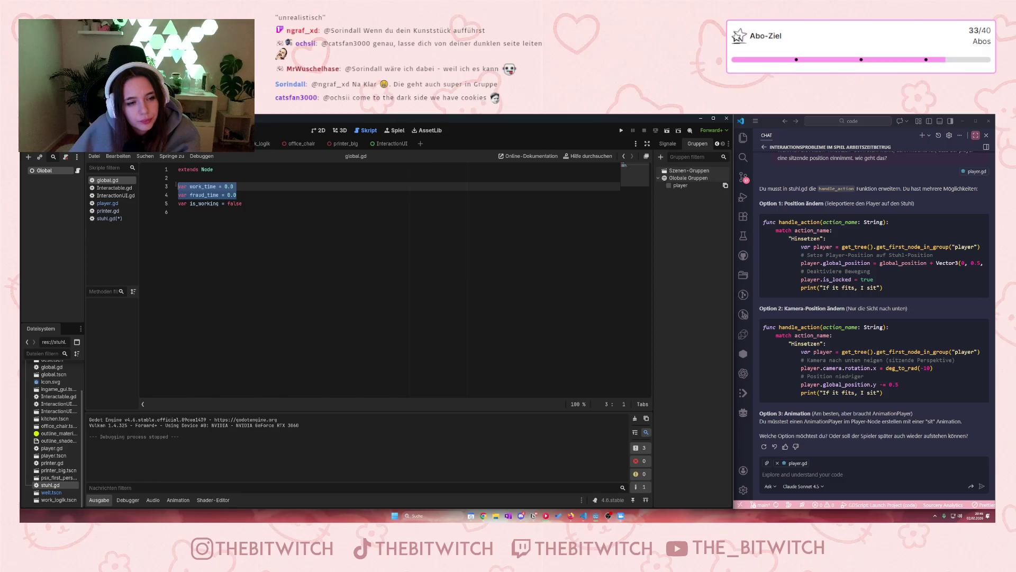
key("BackSpace")
key("BackSpace")
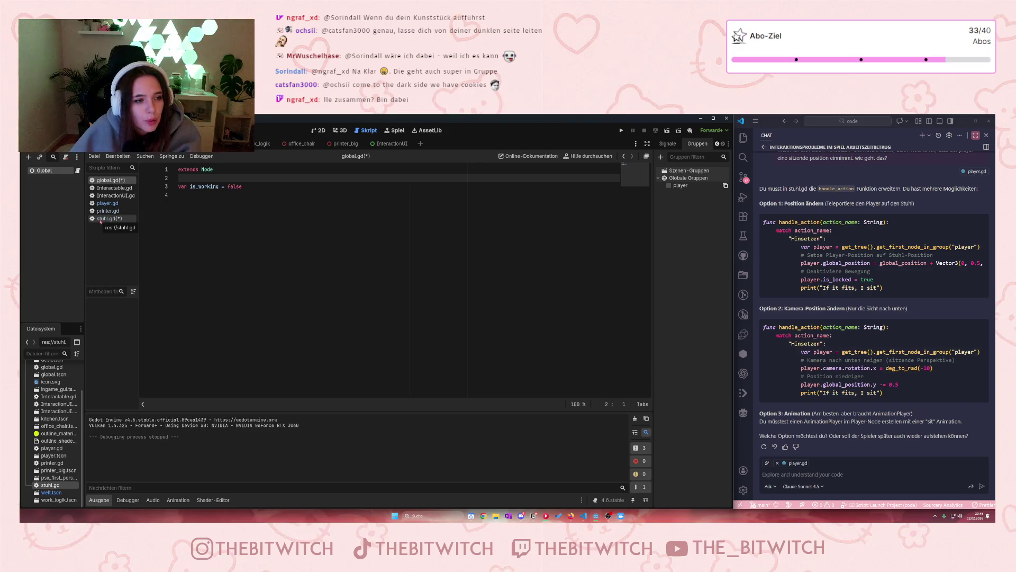
left_click_drag(243, 186, 175, 188)
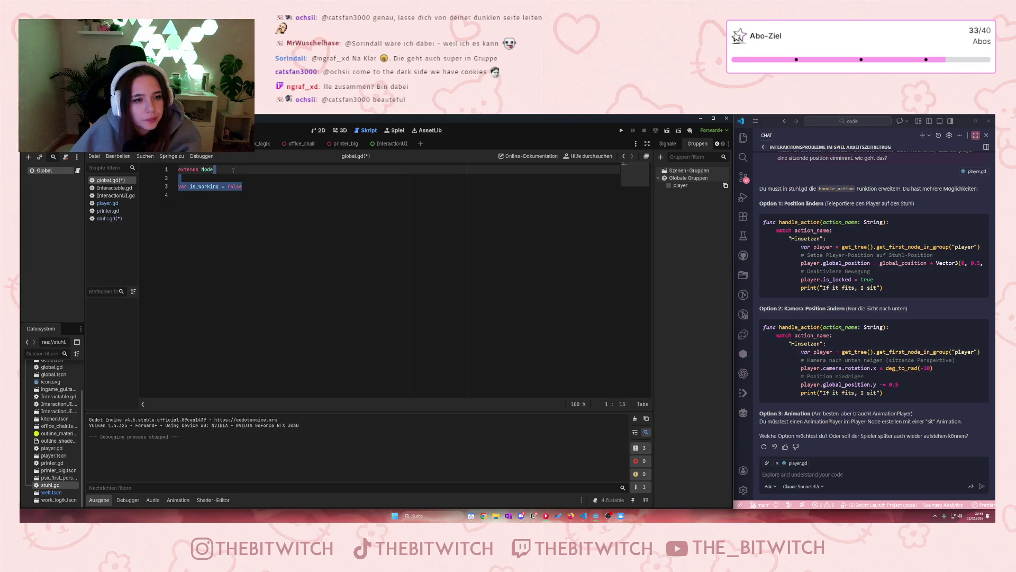
key("BackSpace")
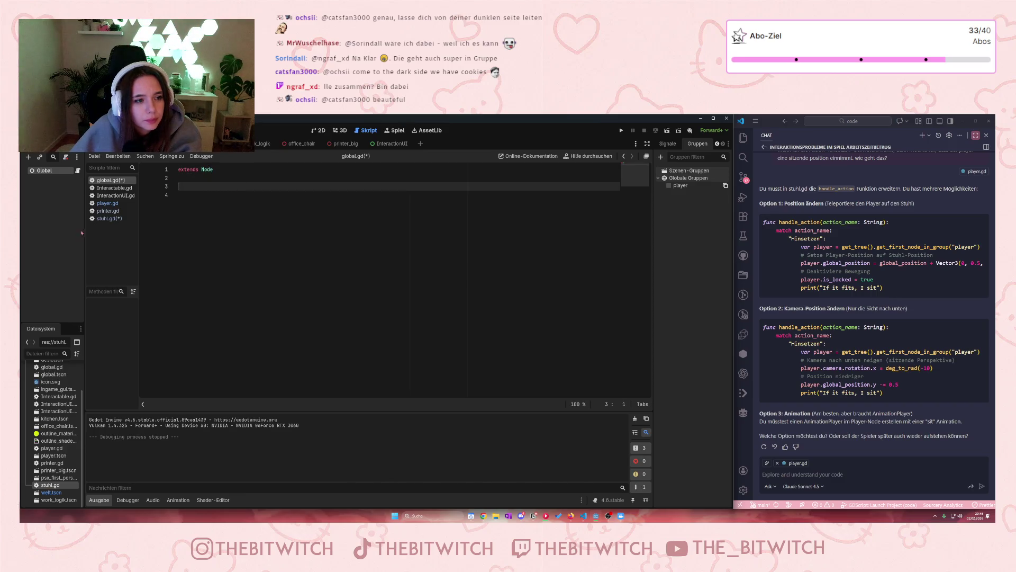
left_click(107, 203)
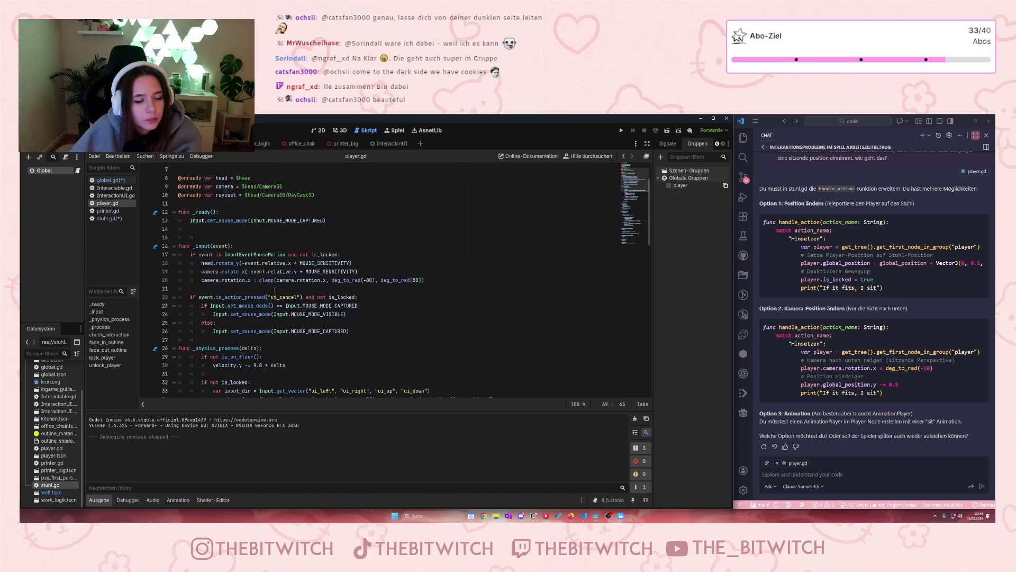
Save global.gd with Ctrl+S and return to stuhl.gd's Hinsetzen code
scroll(275, 290, "up", 2)
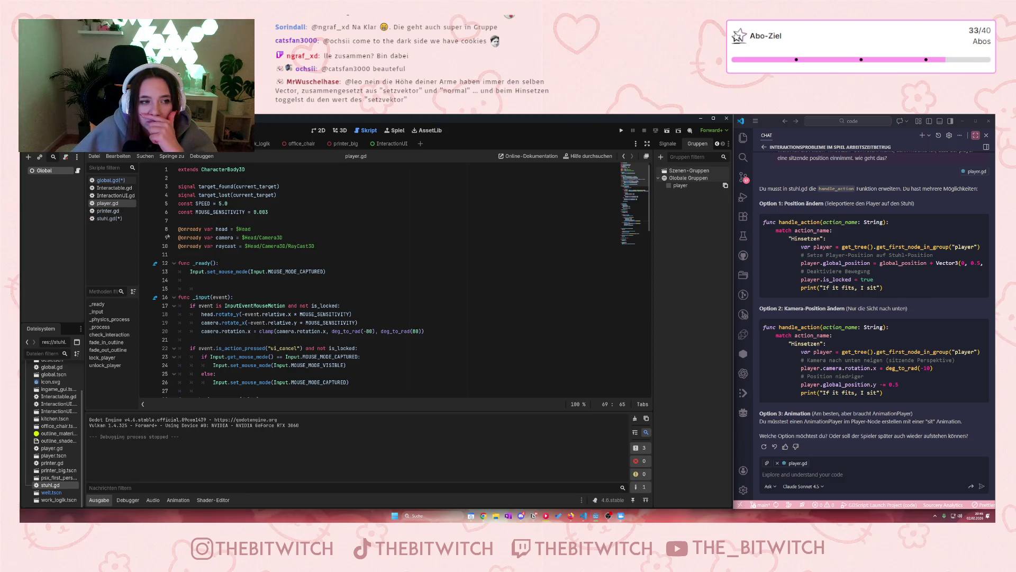
left_click(265, 231)
left_click(110, 180)
left_click(210, 232)
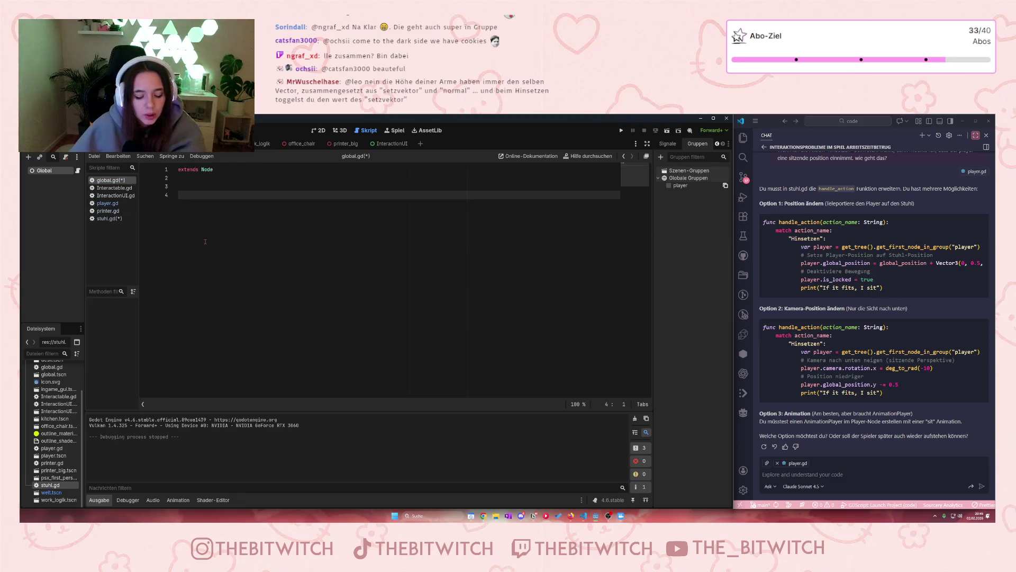
key("ctrl+s")
left_click(106, 218)
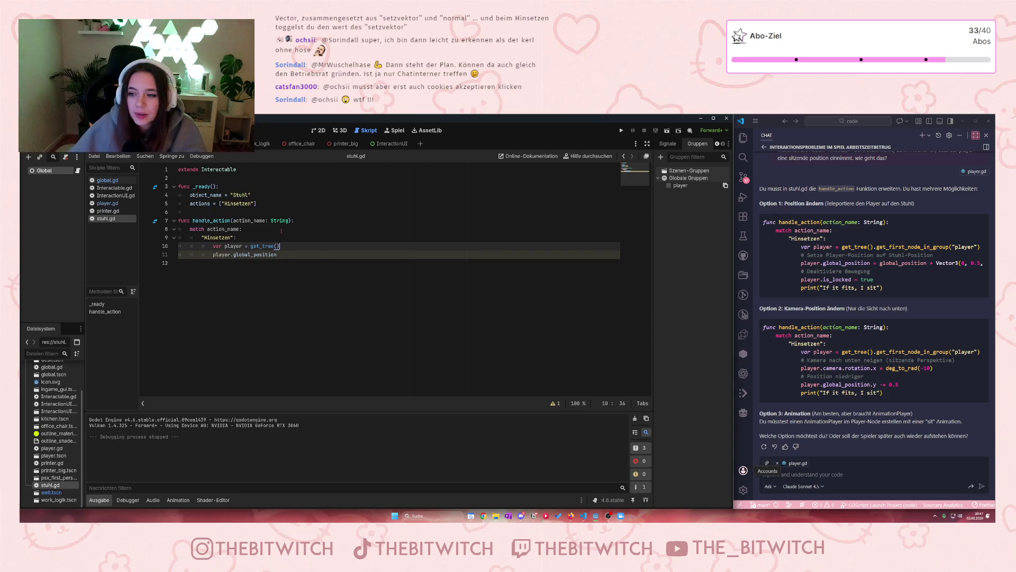
Finish line 11's seat position as Vector3(0, 0.5, 0), checking the AI chat's suggestion
left_click(286, 254)
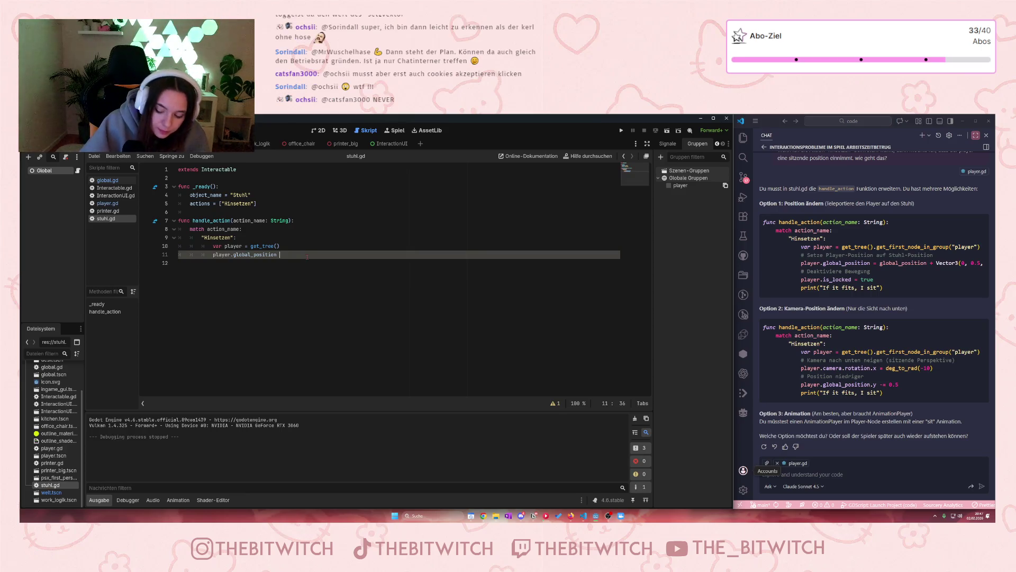
type("Ve")
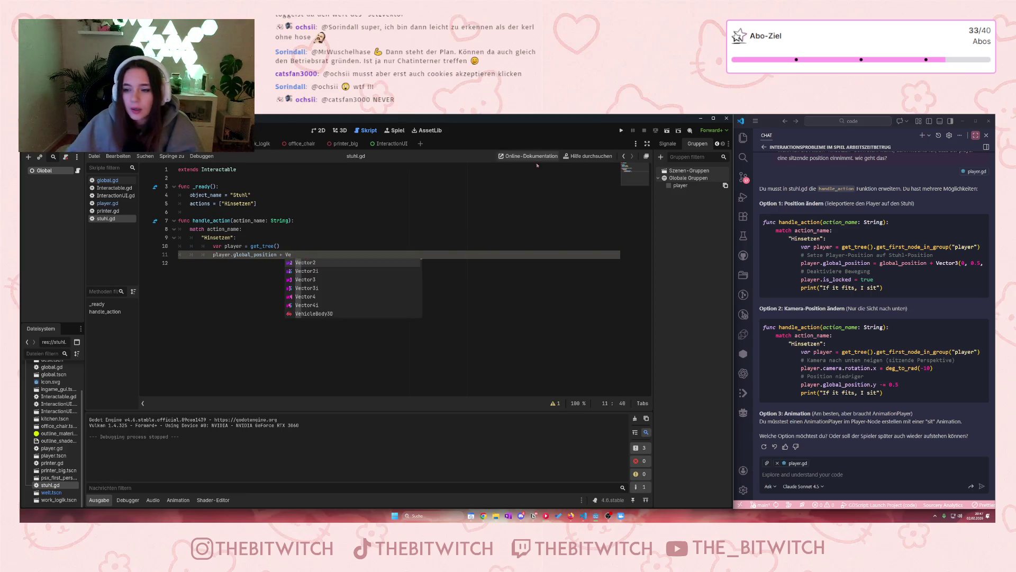
type("ctor")
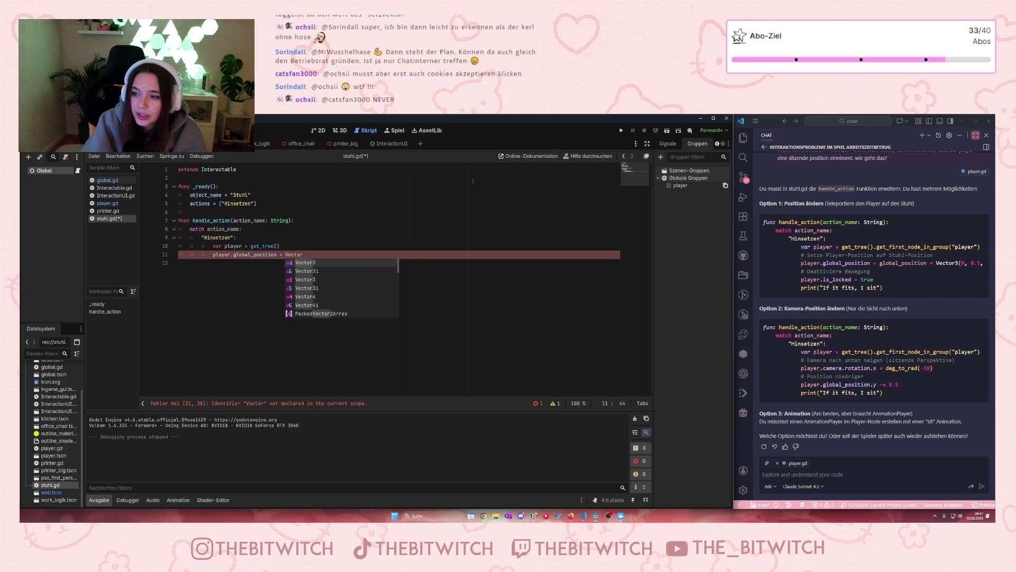
type("3(0, 0.5")
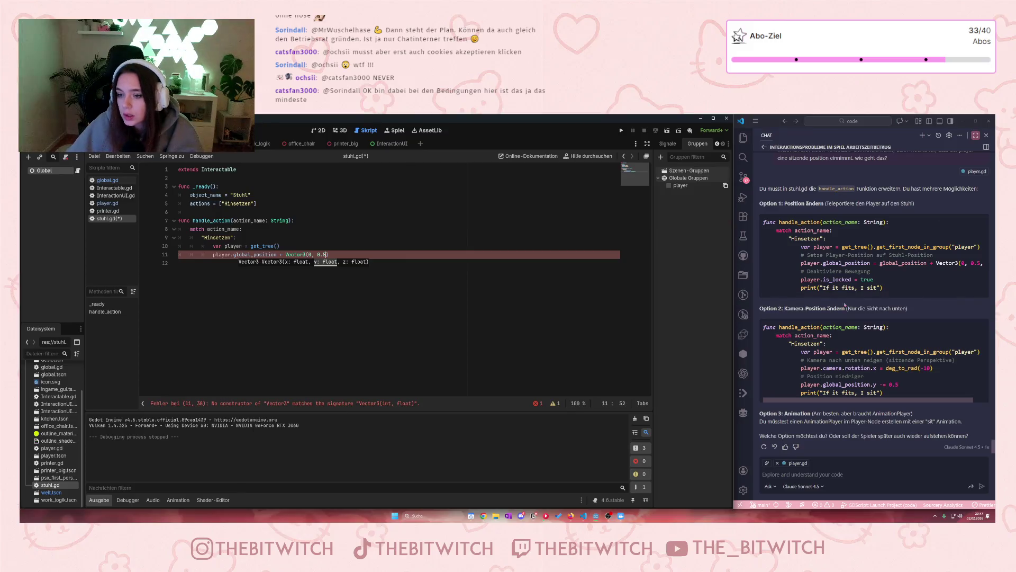
left_click(845, 299)
scroll(845, 293, "right", 3)
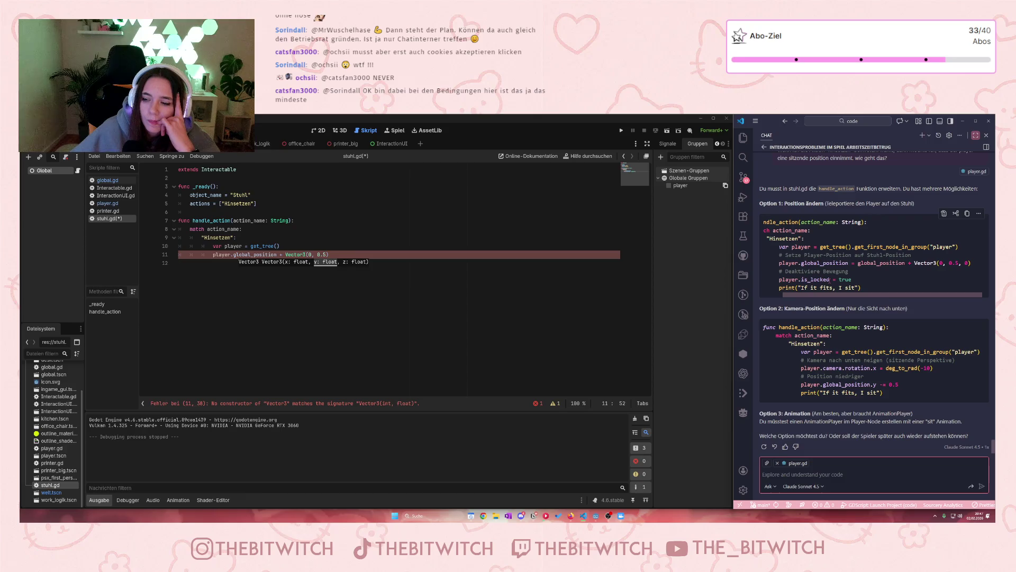
key("alt+Tab")
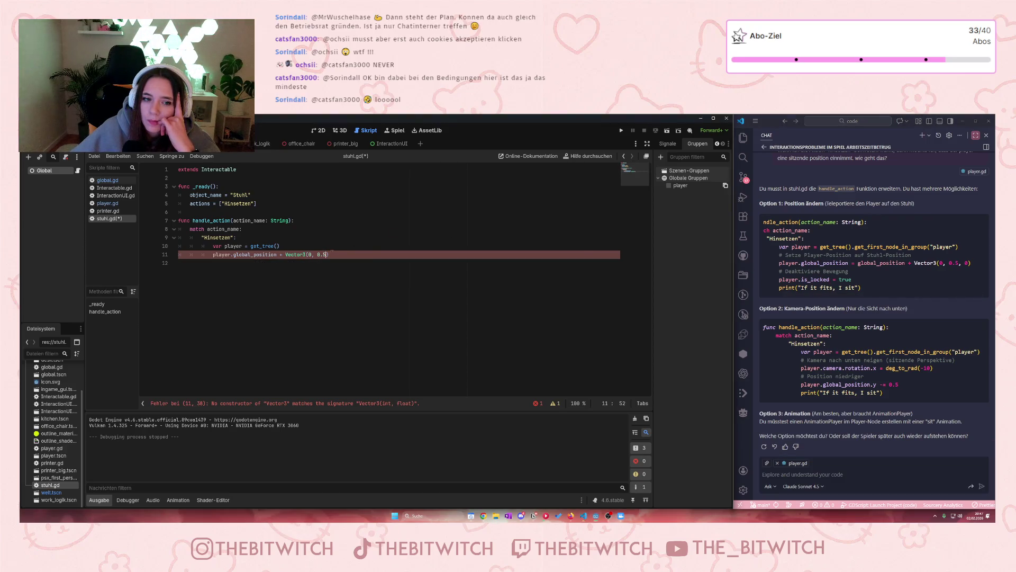
type(", 0")
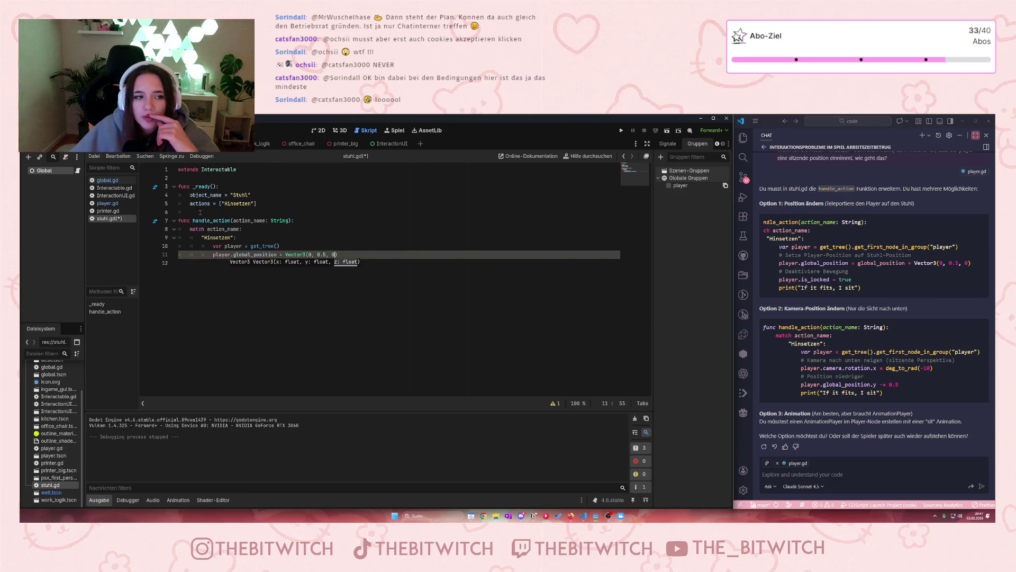
left_click(336, 220)
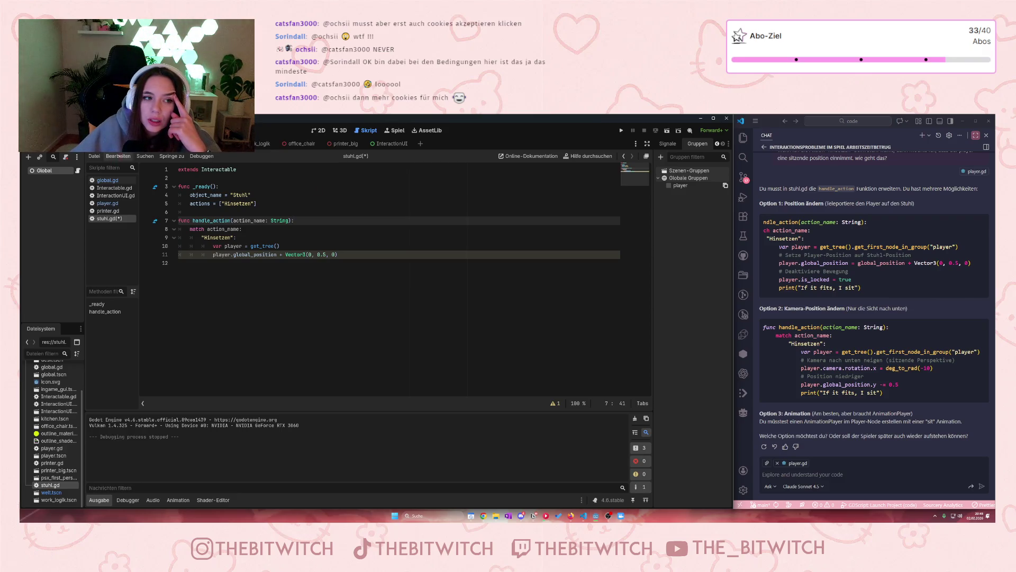
left_click(113, 144)
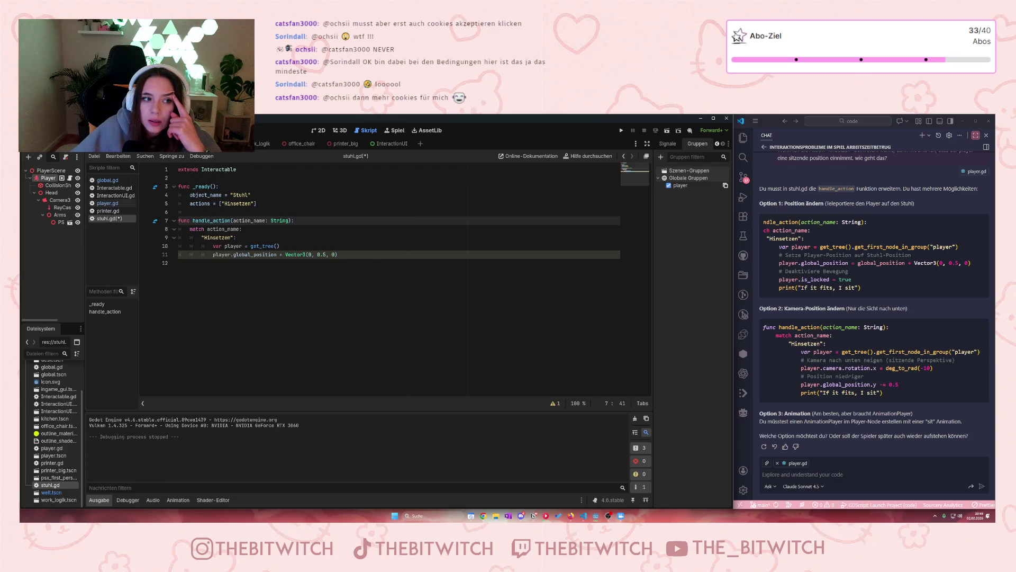
Leave line 11 of stuhl.gd and switch to the PlayerScene's 3D view
left_click(369, 255)
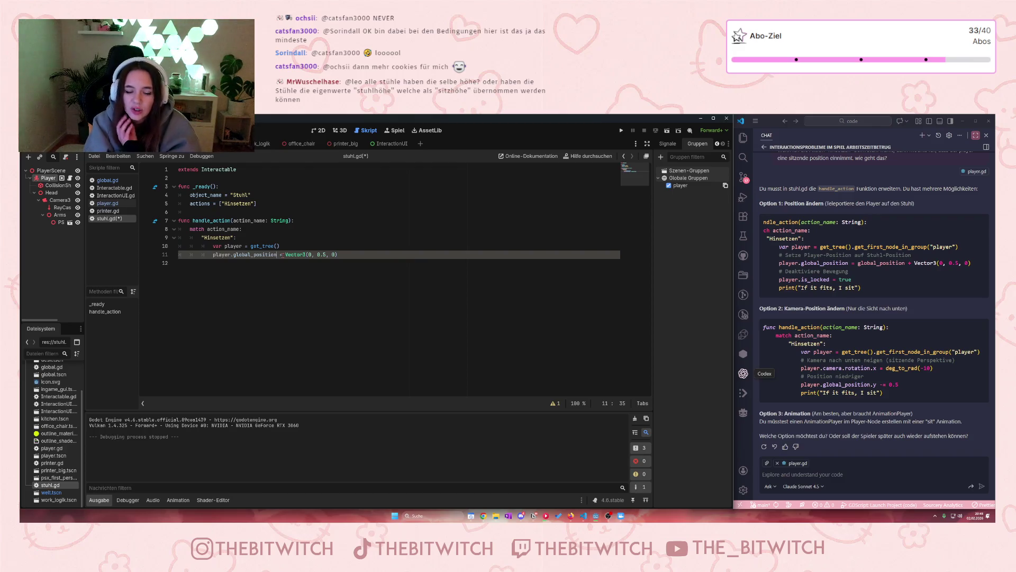
left_click(340, 133)
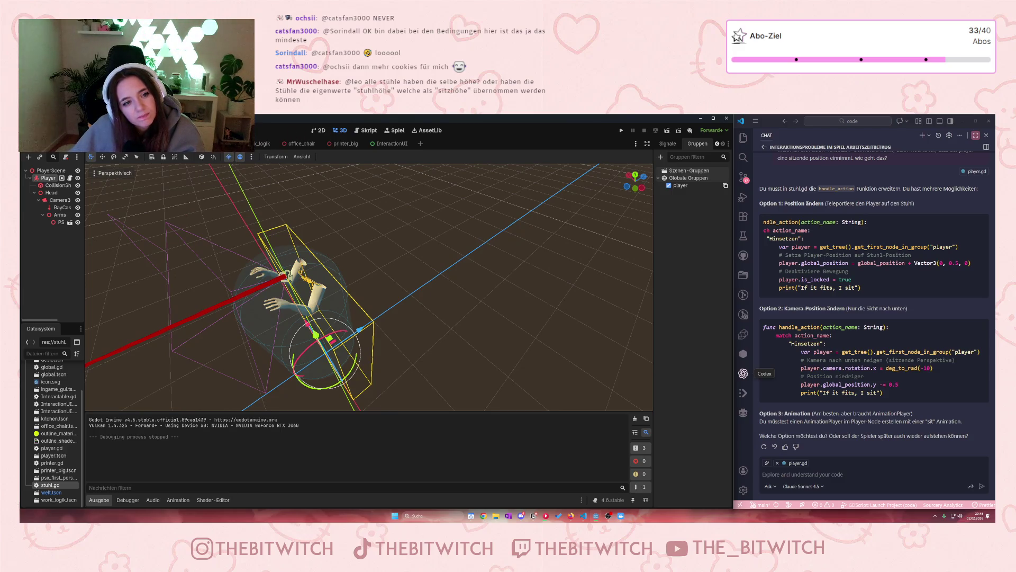
In the office scene, inspect the chair CollisionShape's Transform, undoing an accidental z shift
key("ctrl+Tab")
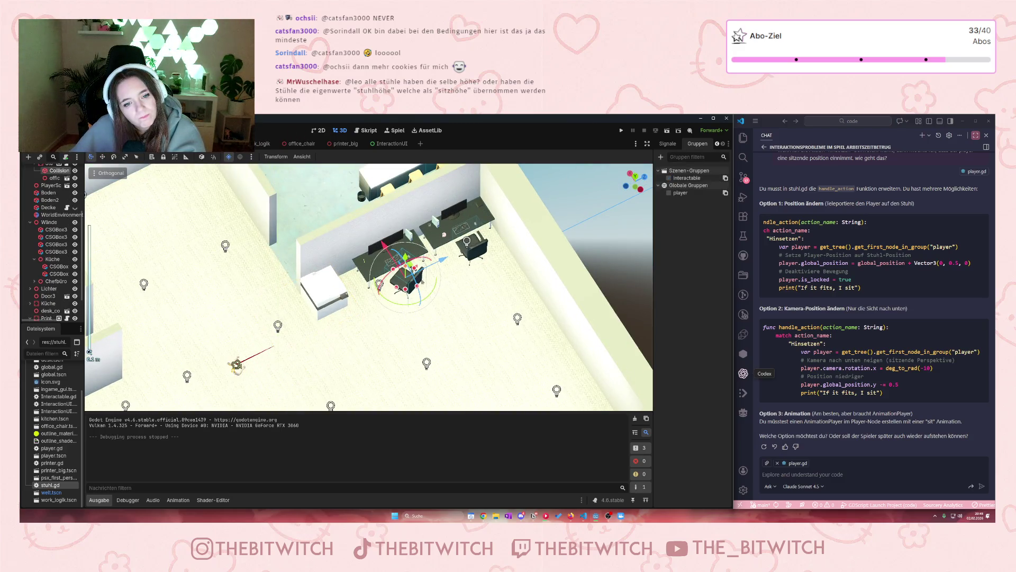
scroll(670, 144, "up", 3)
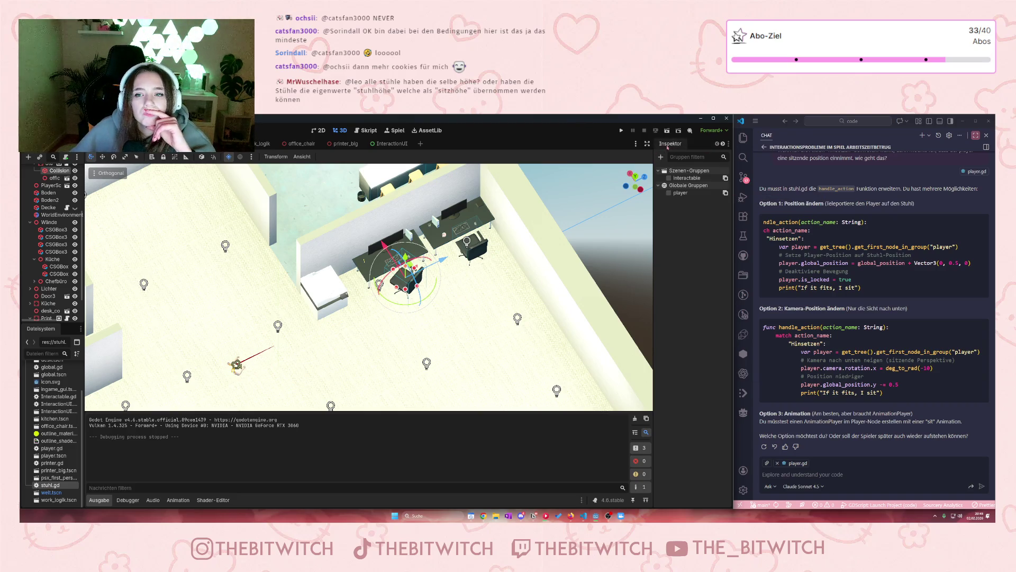
left_click(669, 144)
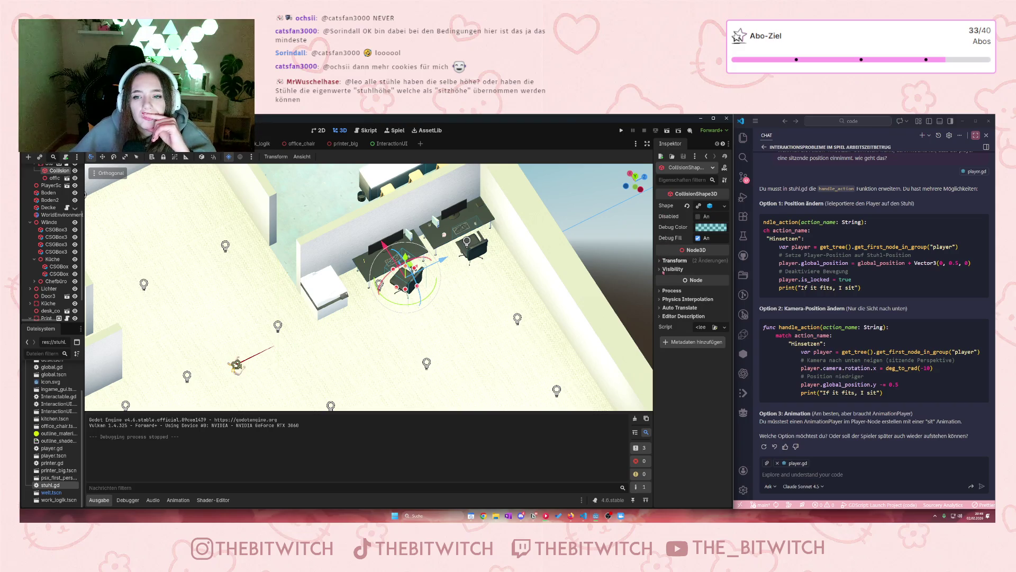
left_click(672, 261)
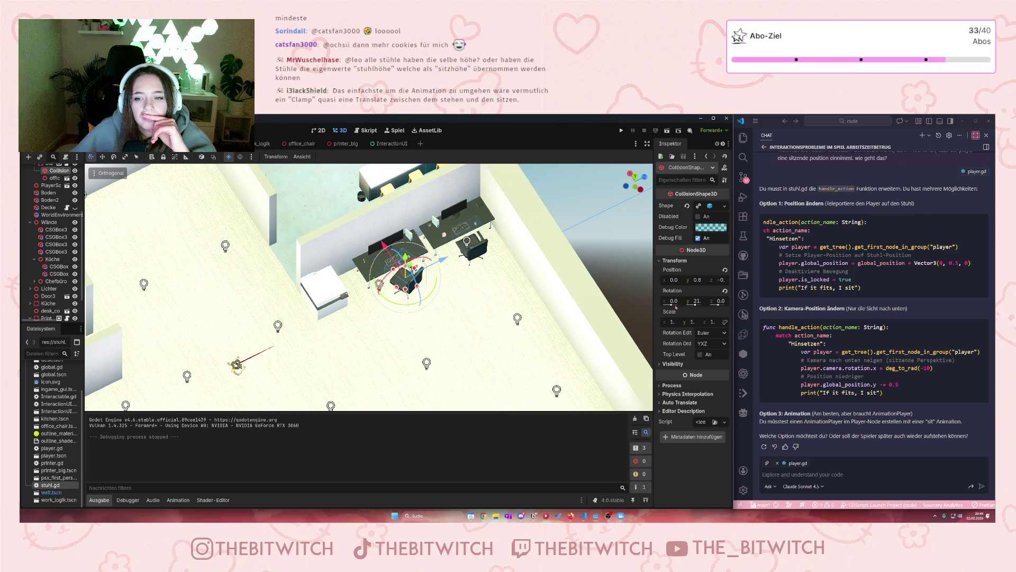
left_click_drag(718, 280, 722, 281)
key("ctrl+z")
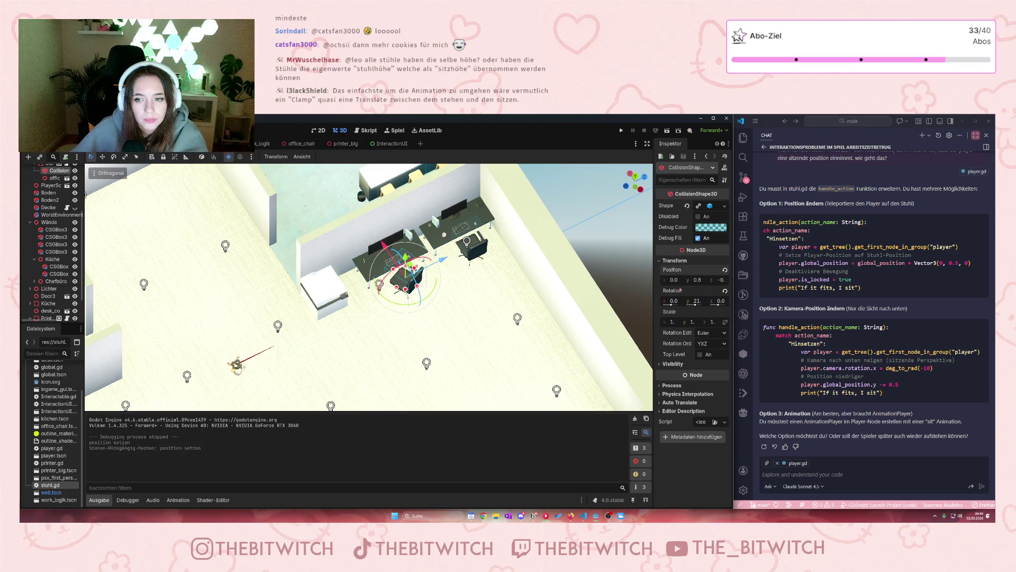
scroll(53, 238, "up", 2)
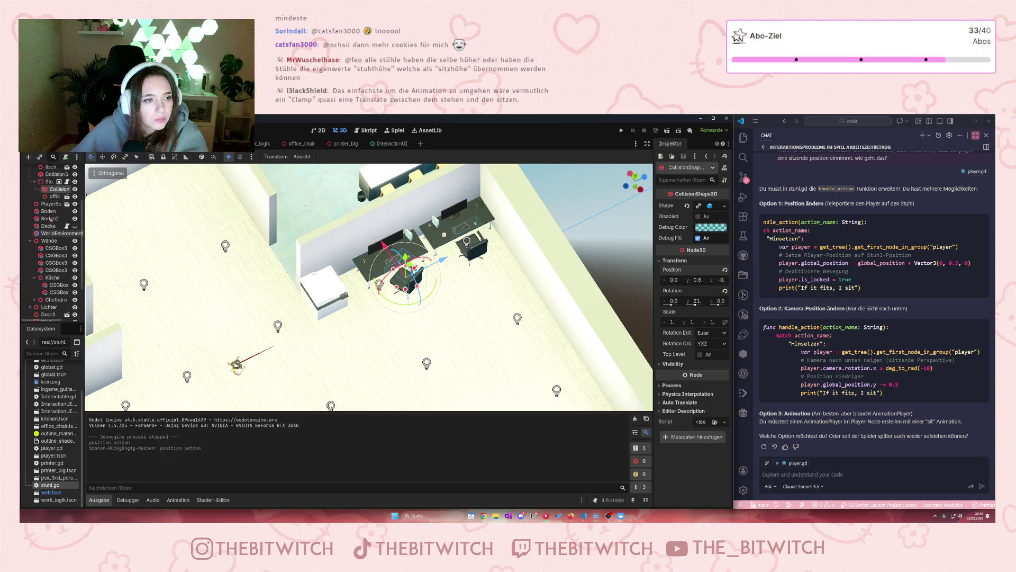
Check the Stuhl, office_chair2 and Arbeitsplatz2 positions (about 0.6, 0, 5.4)
left_click(48, 200)
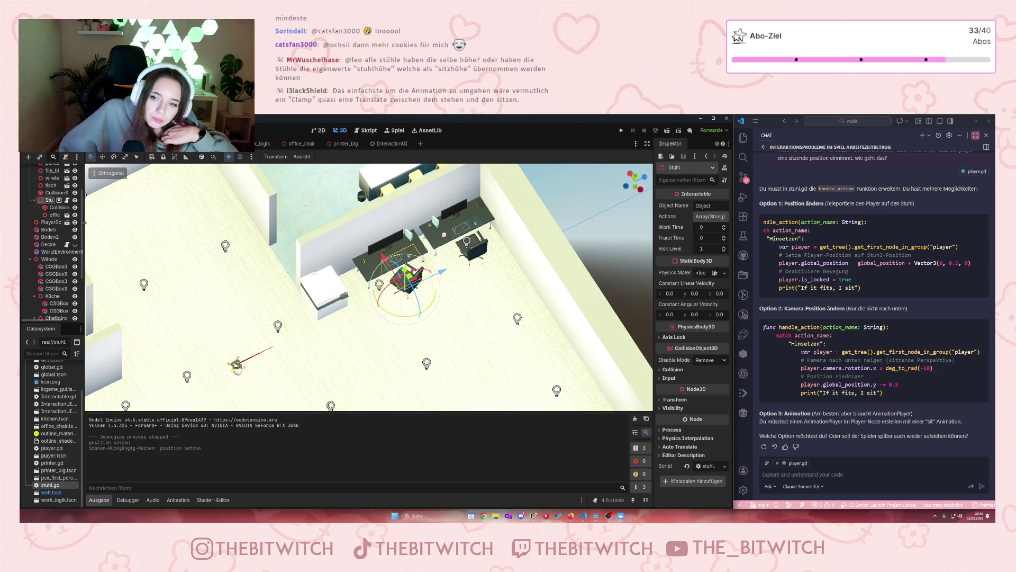
left_click(55, 214)
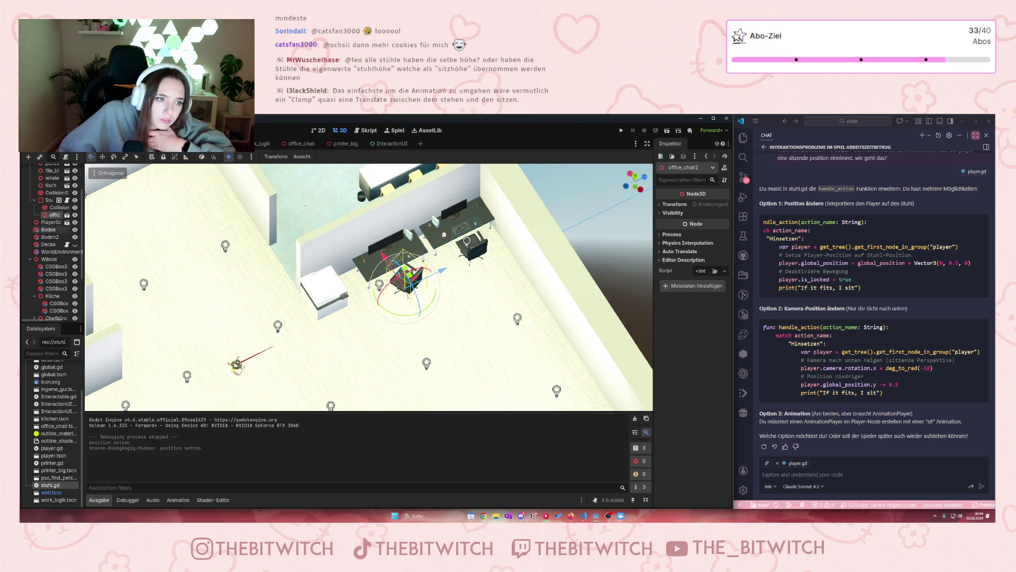
left_click(662, 206)
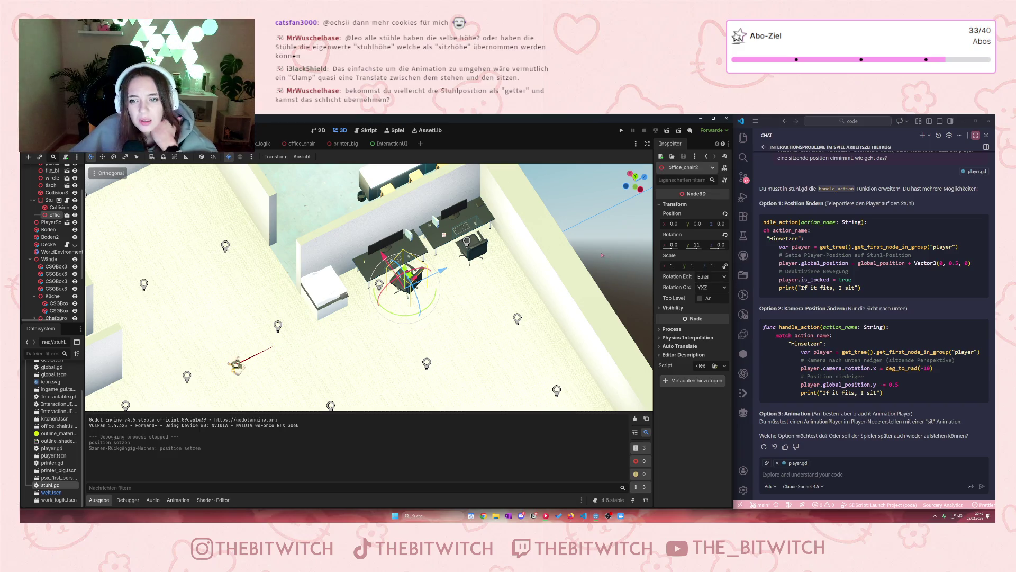
key("Up")
key("Up")
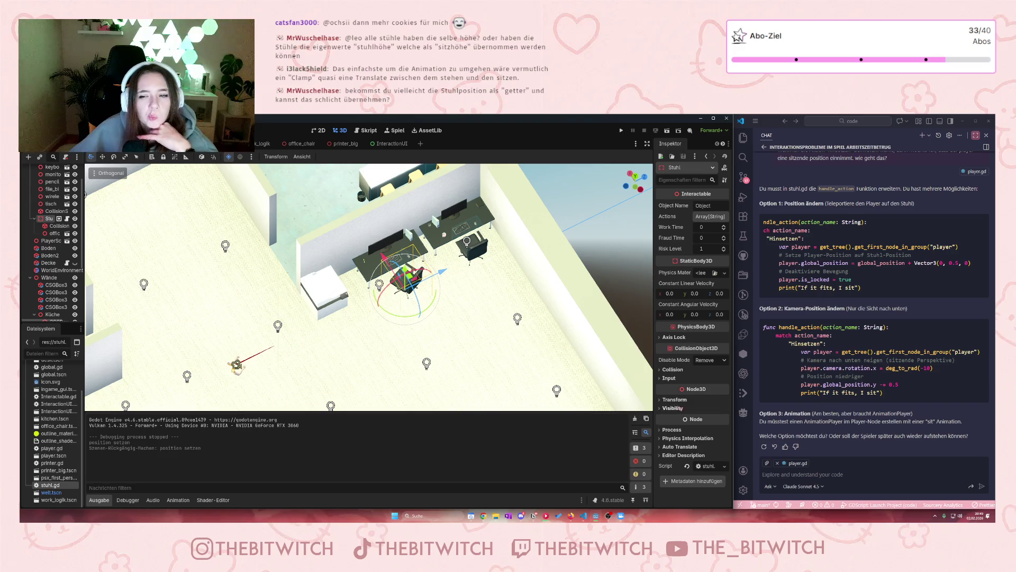
left_click(690, 398)
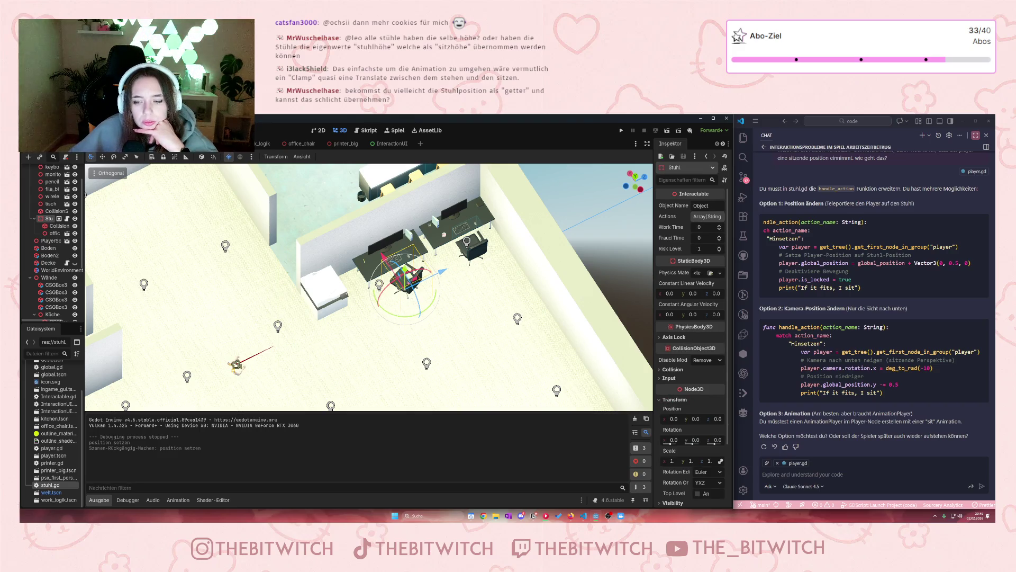
scroll(51, 223, "up", 3)
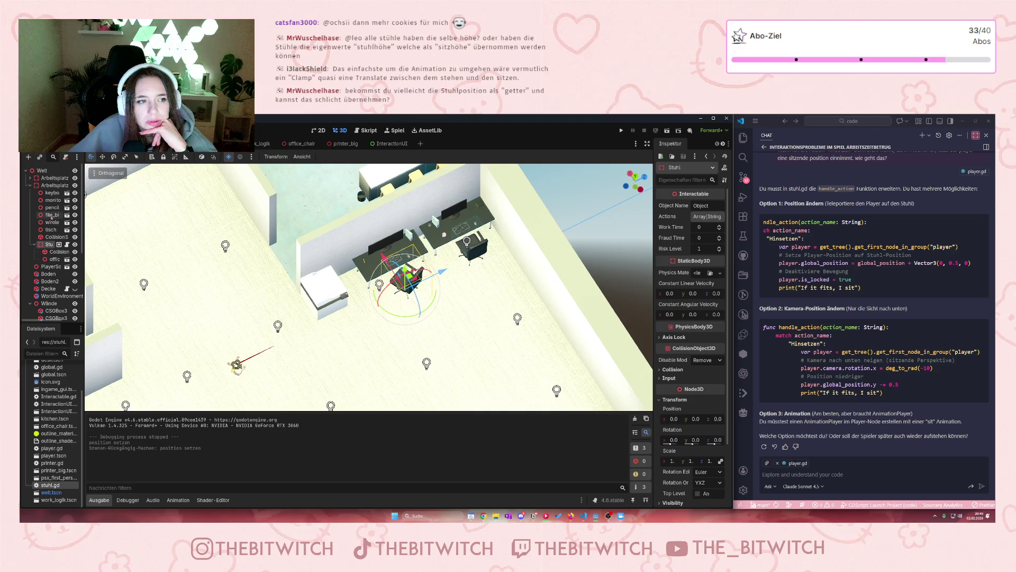
left_click(46, 185)
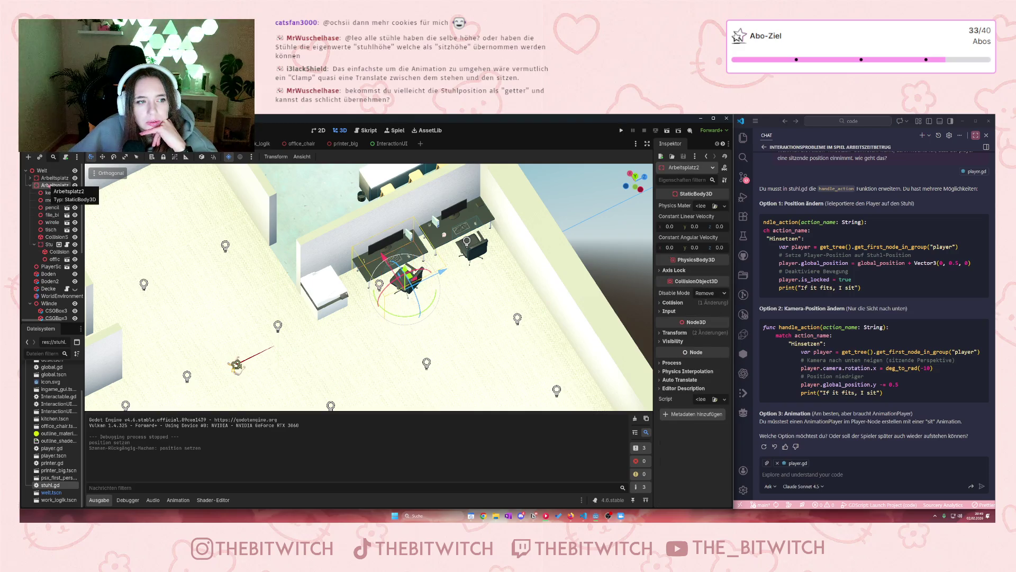
left_click(659, 333)
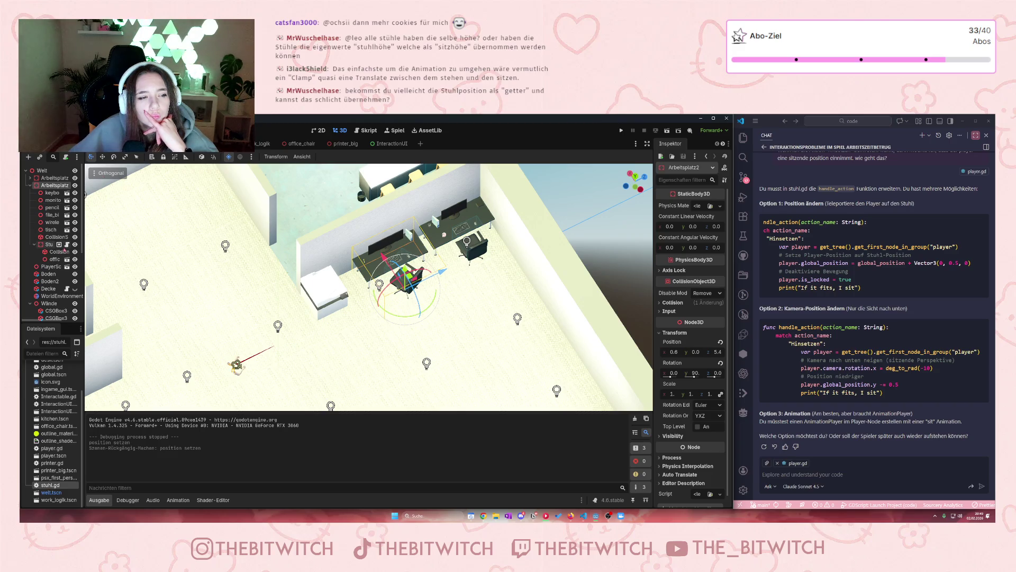
left_click(67, 267)
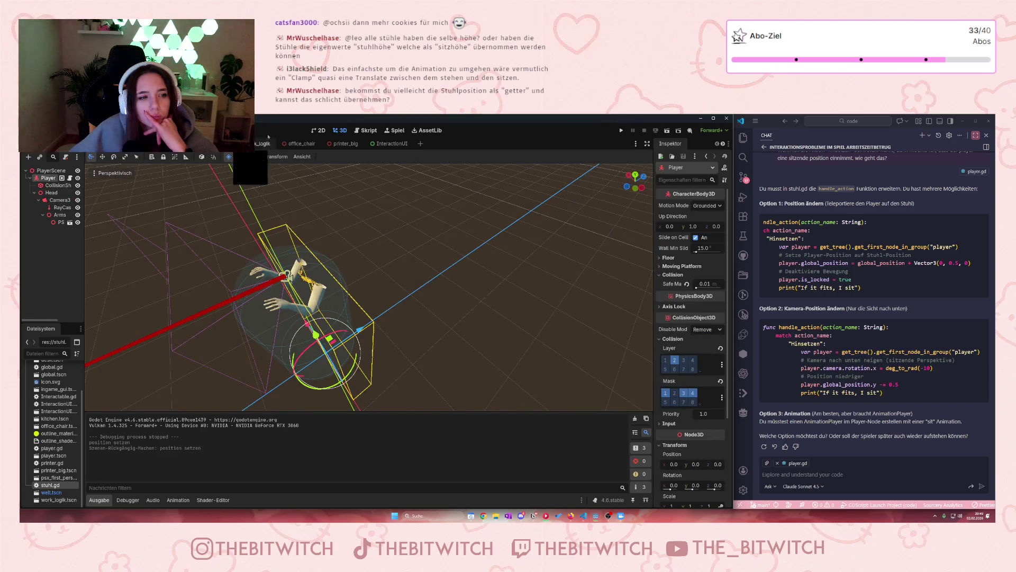
Change the seat vector's z to 5.4, save stuhl.gd and run the game
key("ctrl+F3")
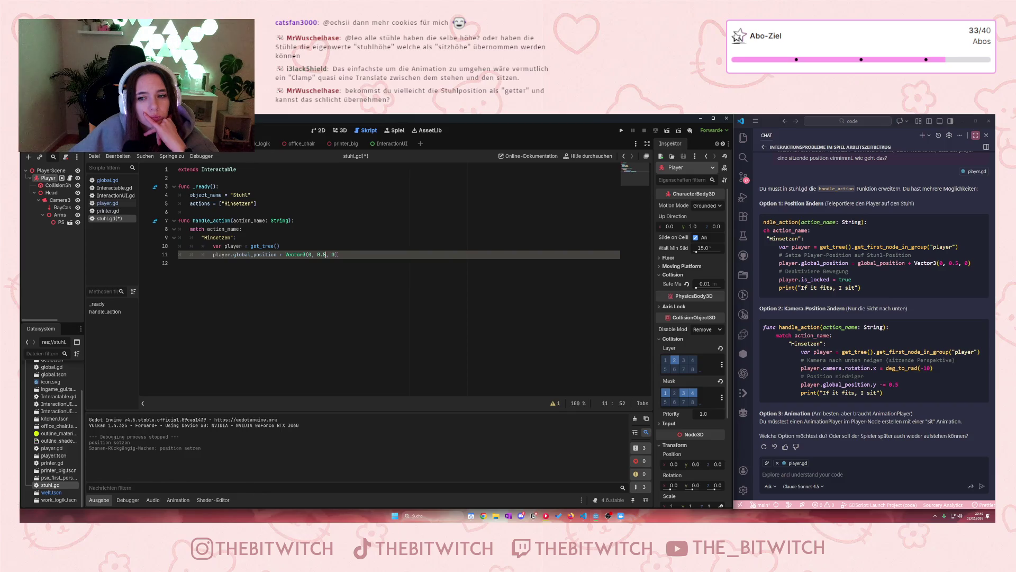
double_click(334, 254)
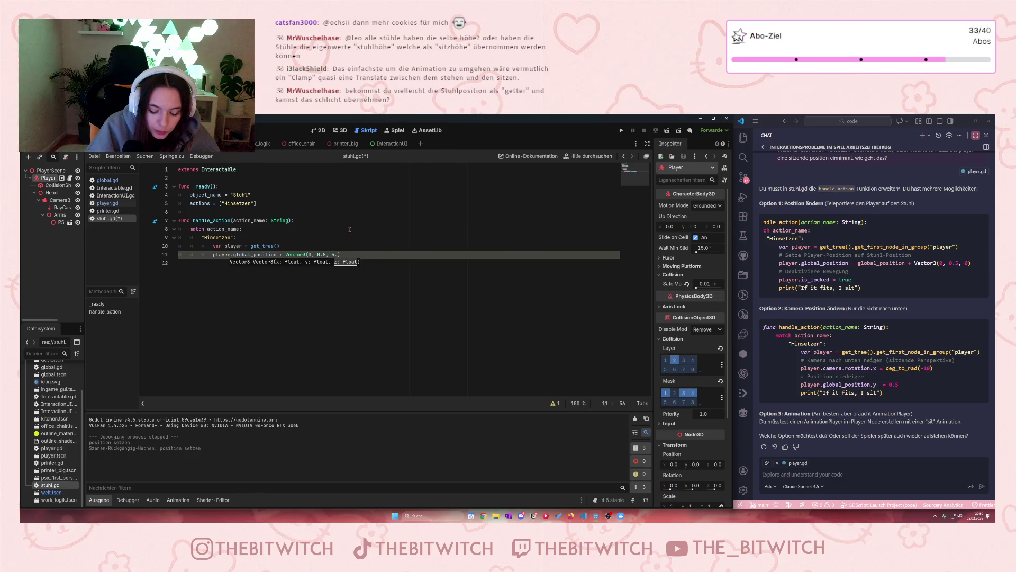
left_click(423, 237)
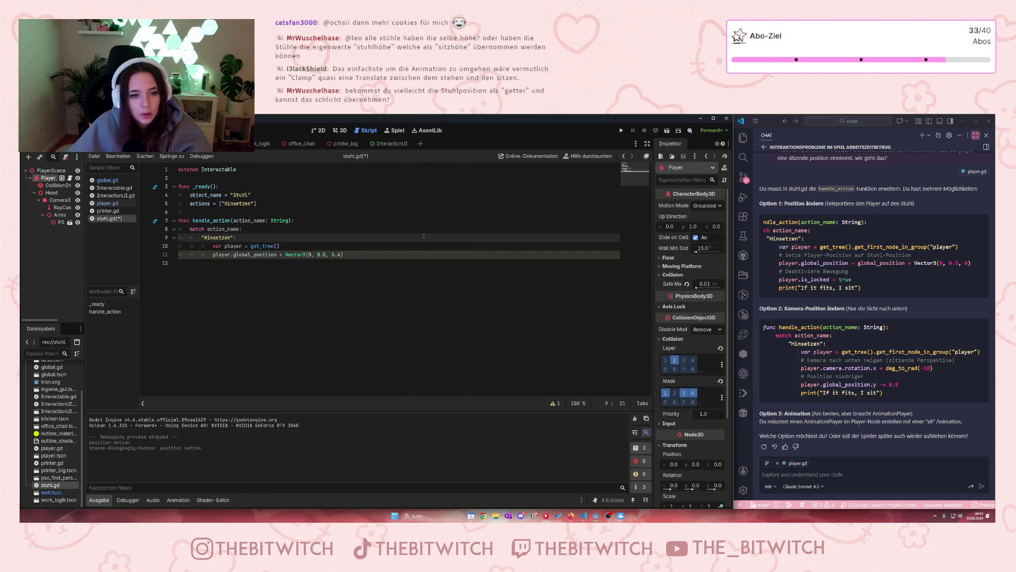
key("ctrl+s")
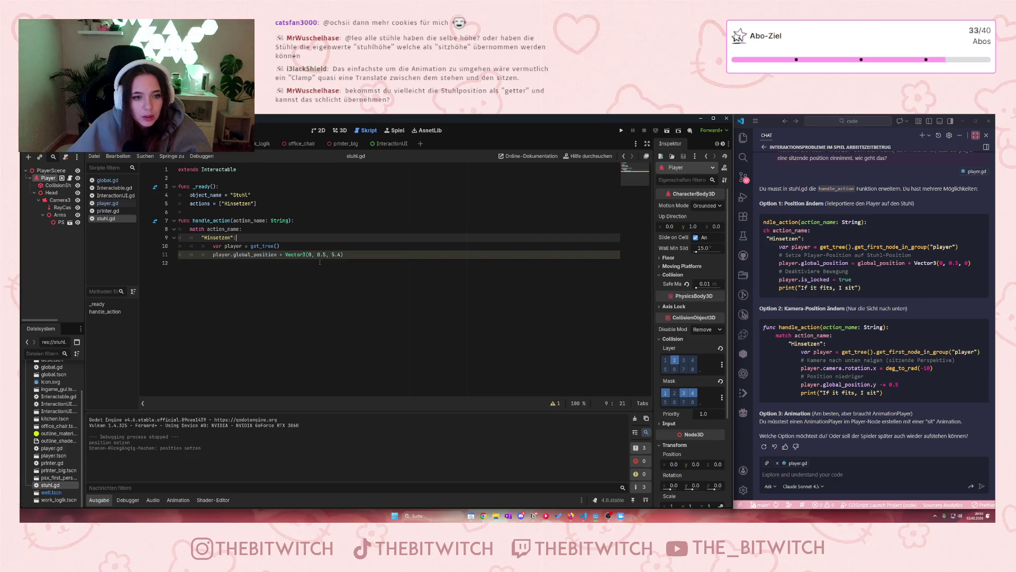
left_click(620, 130)
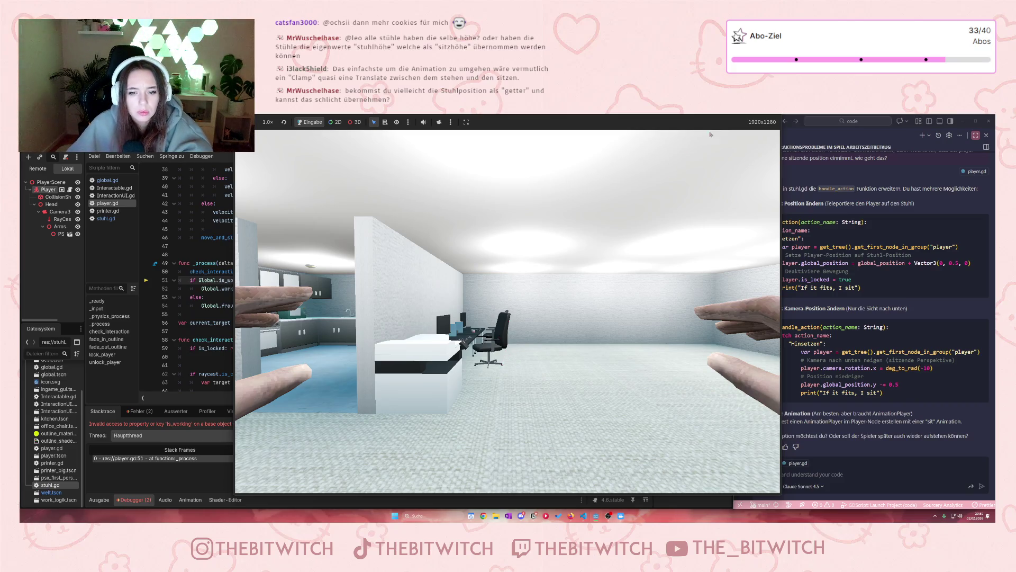
Stop and rerun the game, review the two reported errors, and reopen stuhl.gd
key("F8")
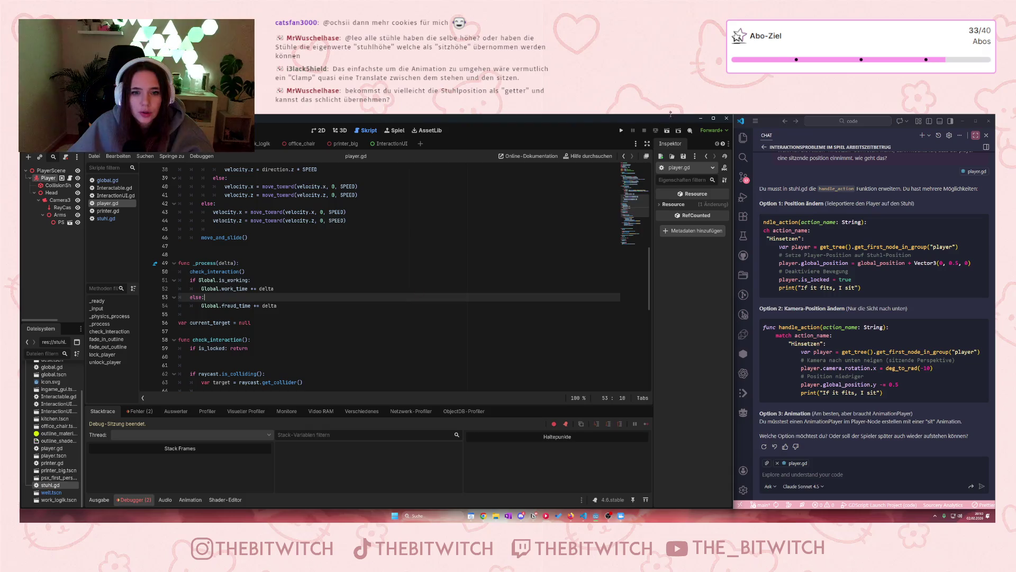
key("F5")
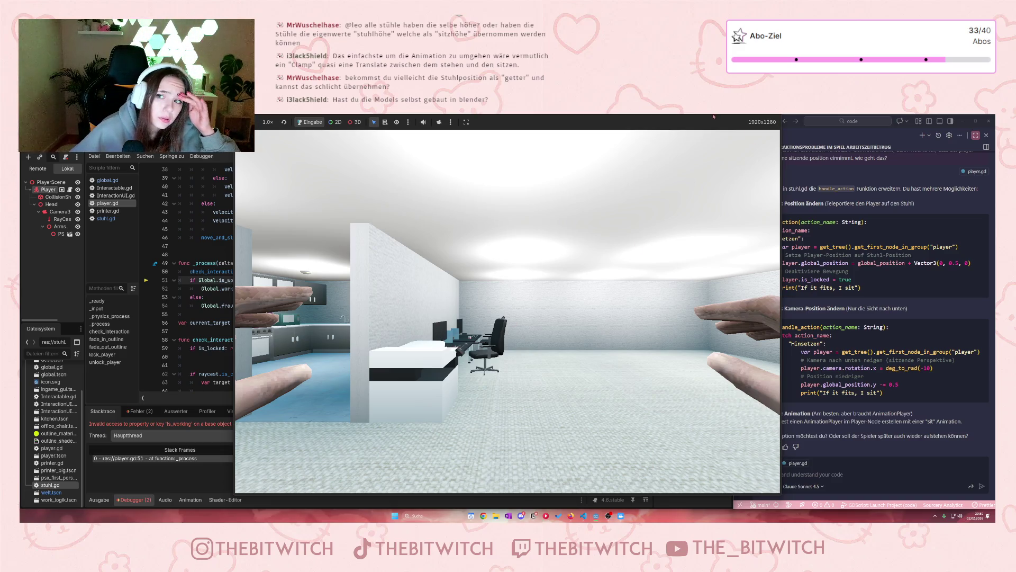
key("F8")
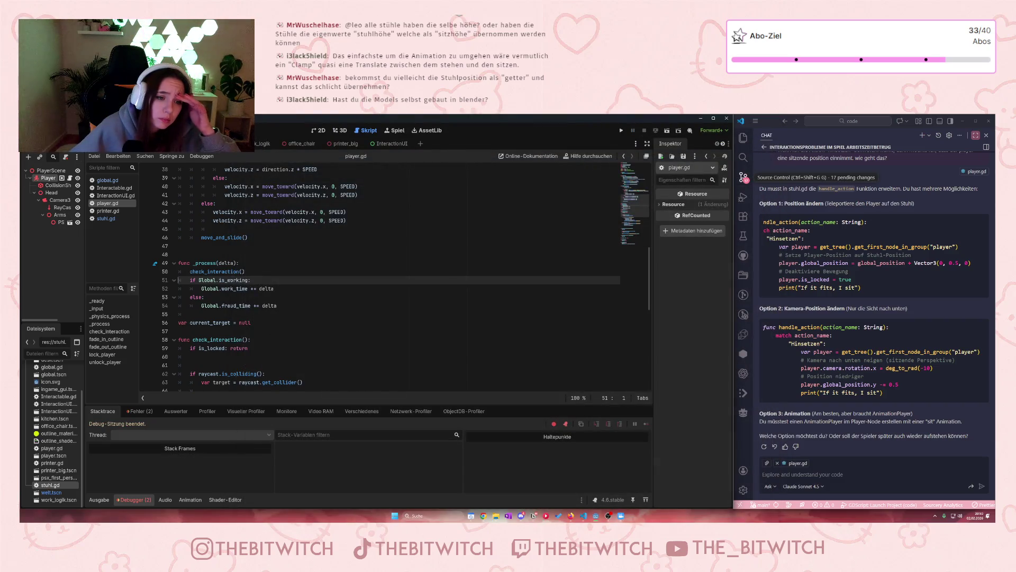
left_click(139, 412)
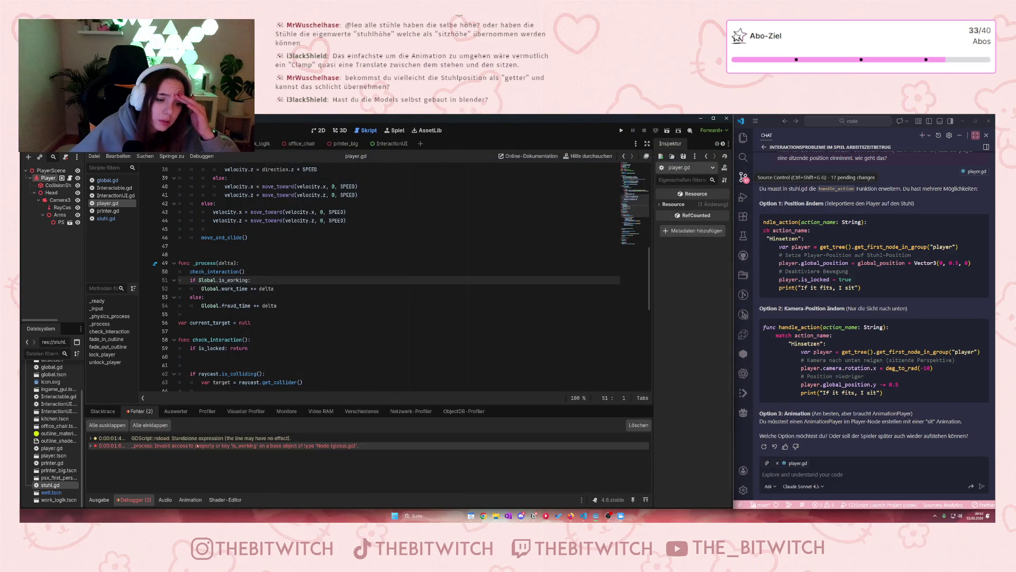
left_click(198, 438)
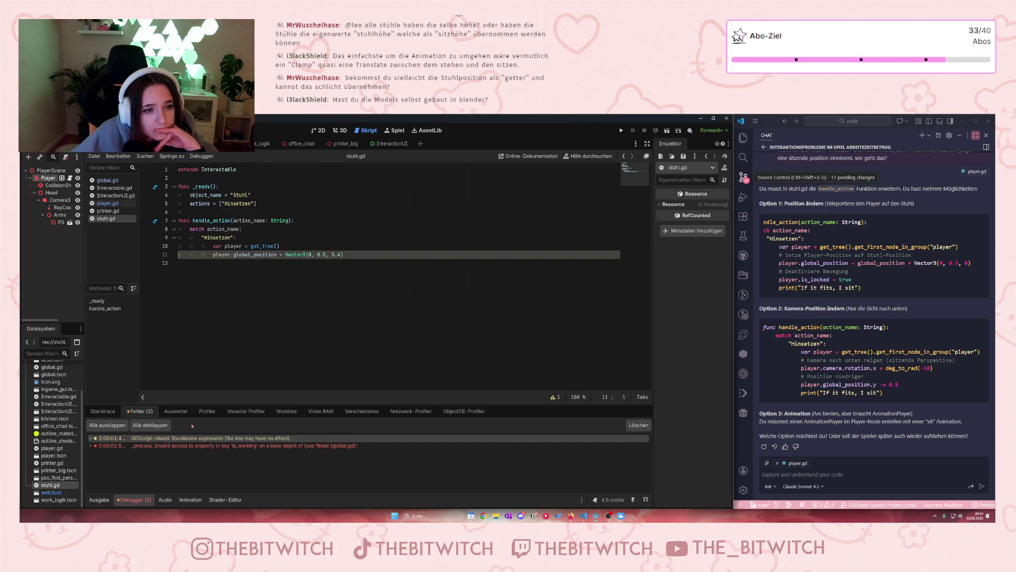
Make line 11 assign the position with = instead of +
left_click(349, 249)
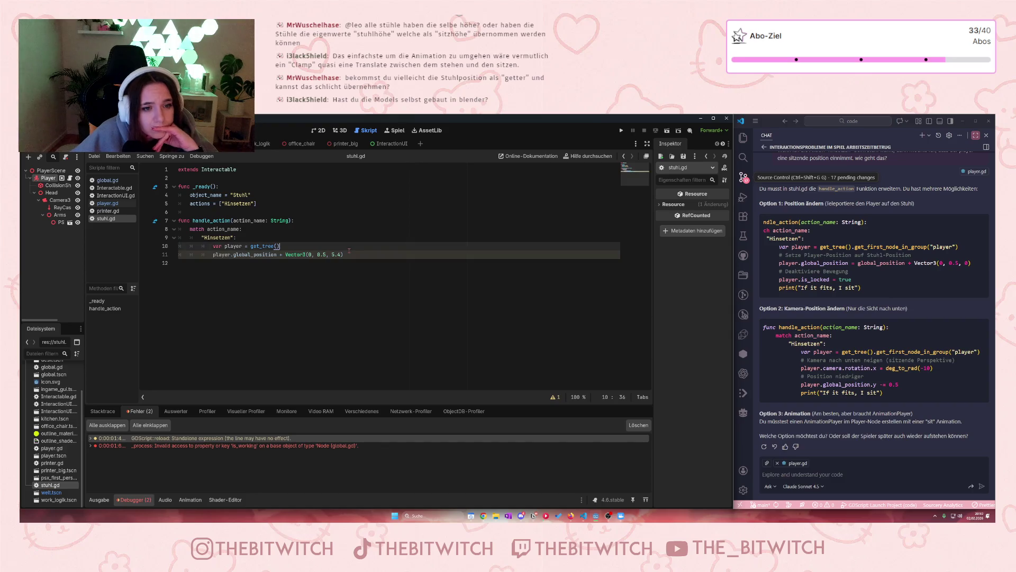
left_click(284, 255)
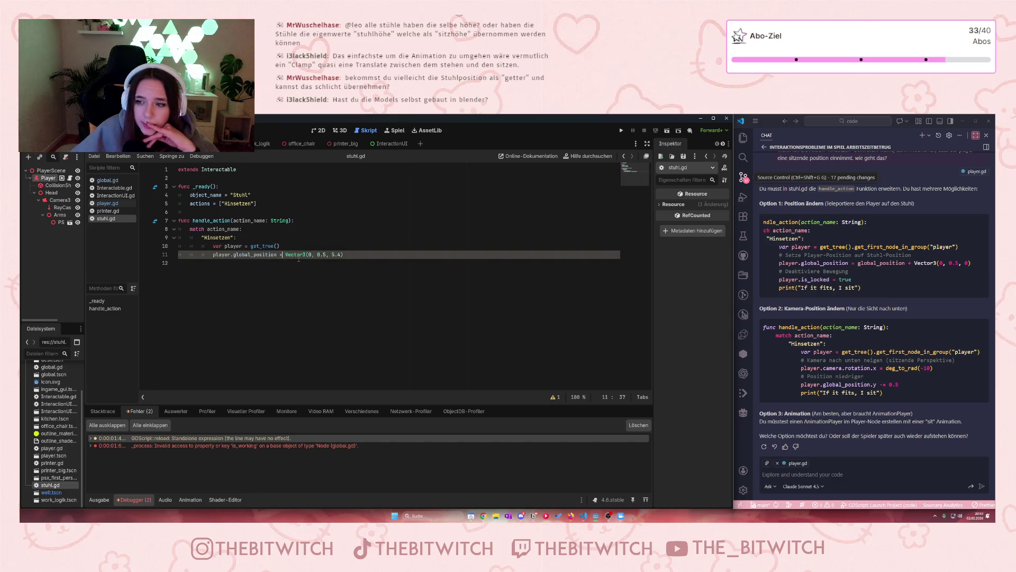
key("BackSpace")
type("=")
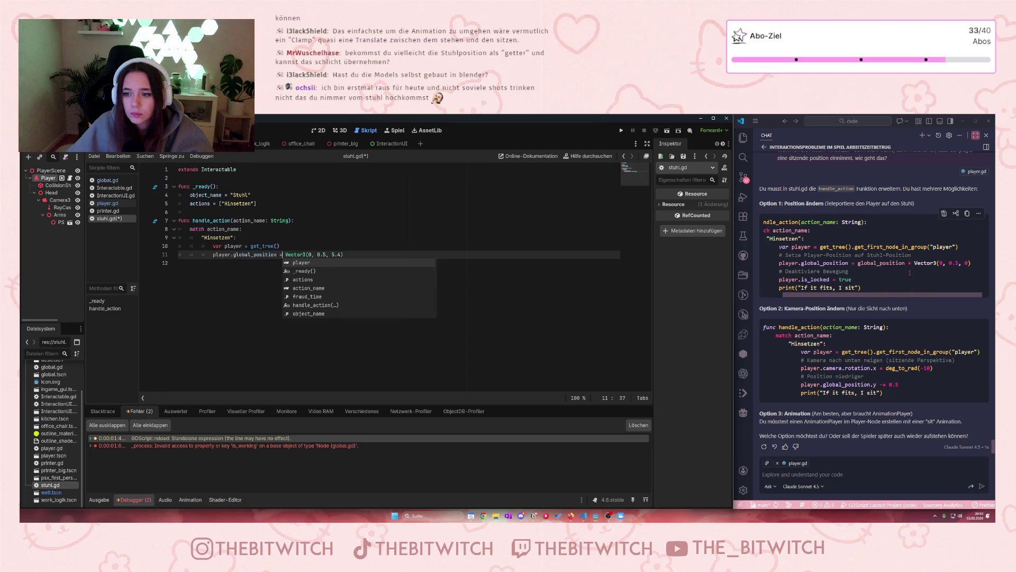
Add a new line after it, then jump to the is_working error's Global.work_time line in player.gd
scroll(907, 274, "up", 1)
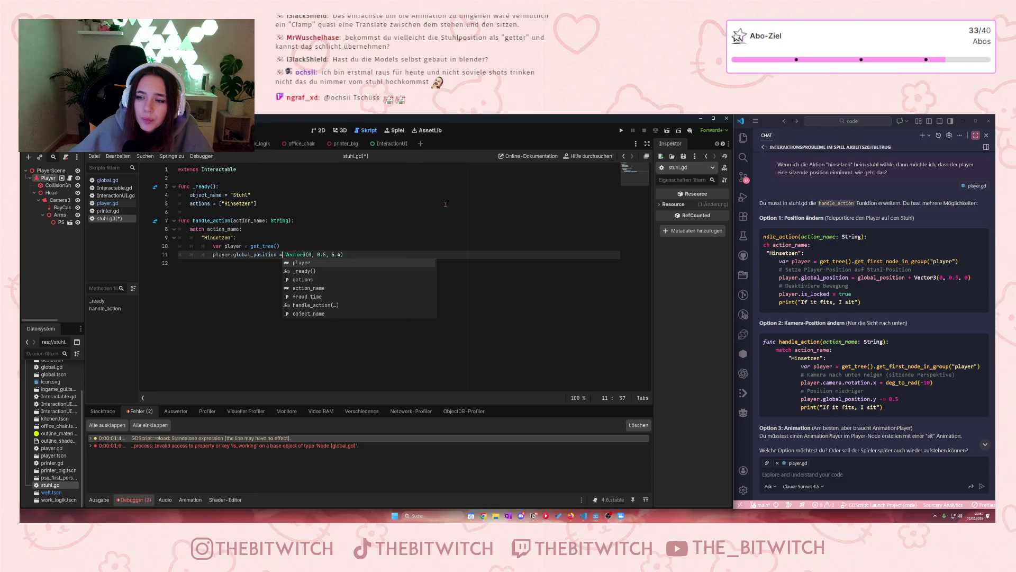
left_click(386, 253)
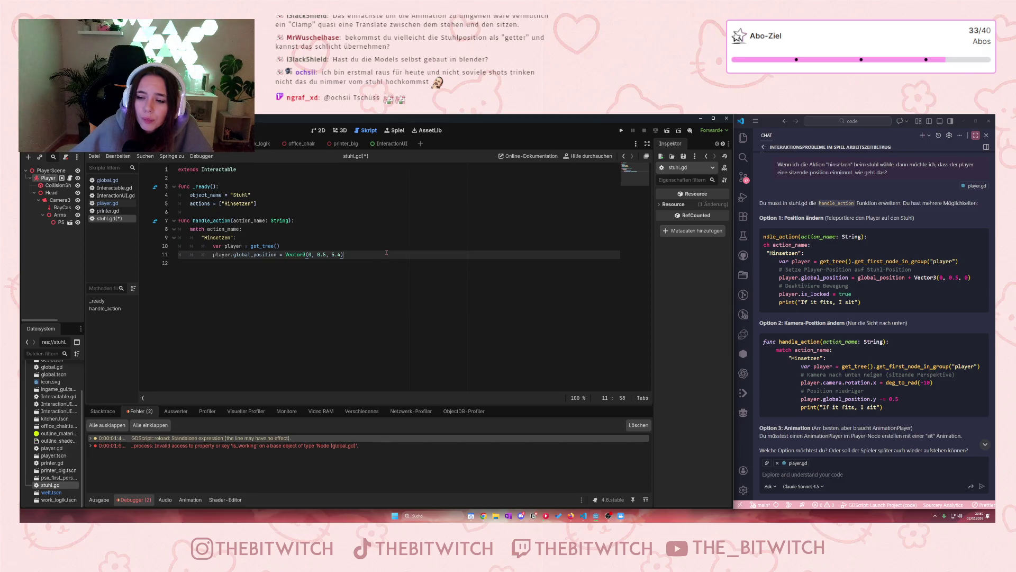
key("Return")
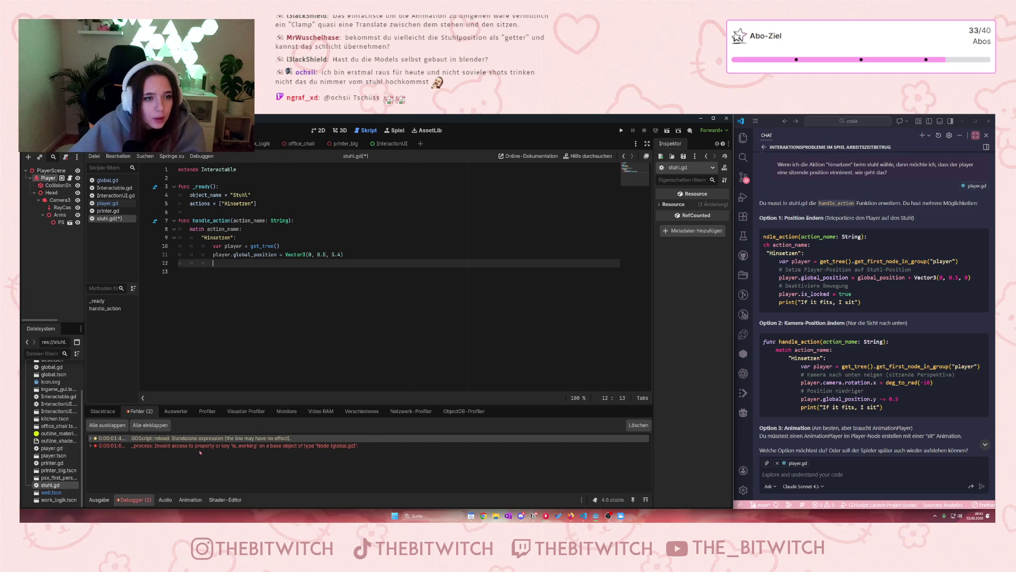
double_click(238, 445)
left_click(217, 291)
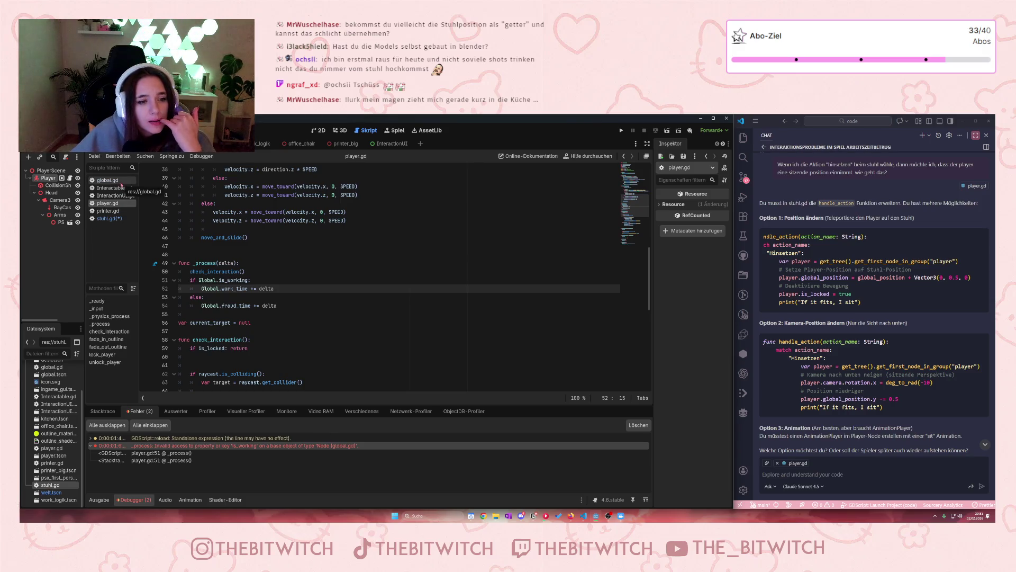
Cut the work_time, fraud_time and risk_level exports from Interactable.gd and paste them into global.gd
left_click(118, 181)
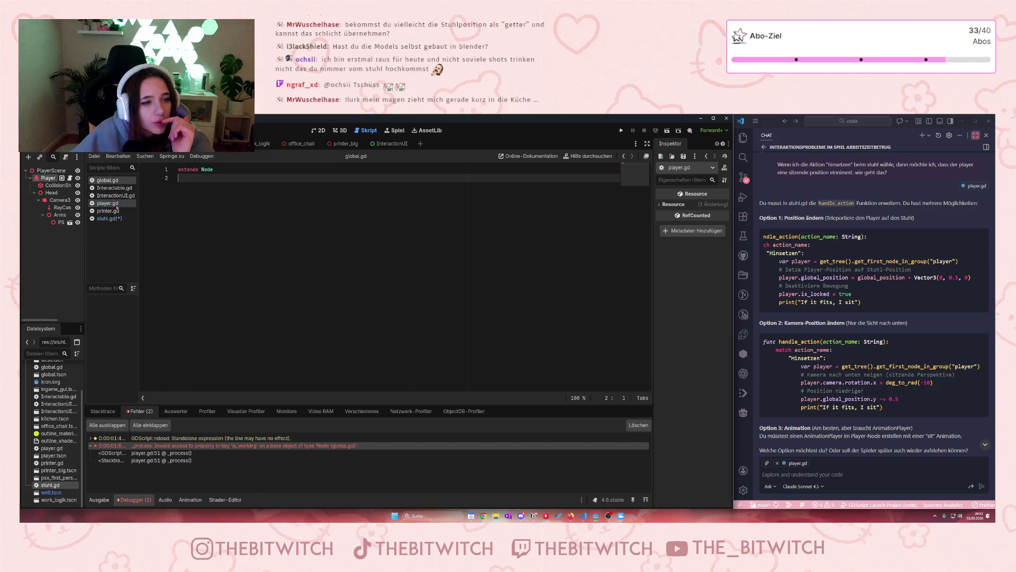
left_click(108, 211)
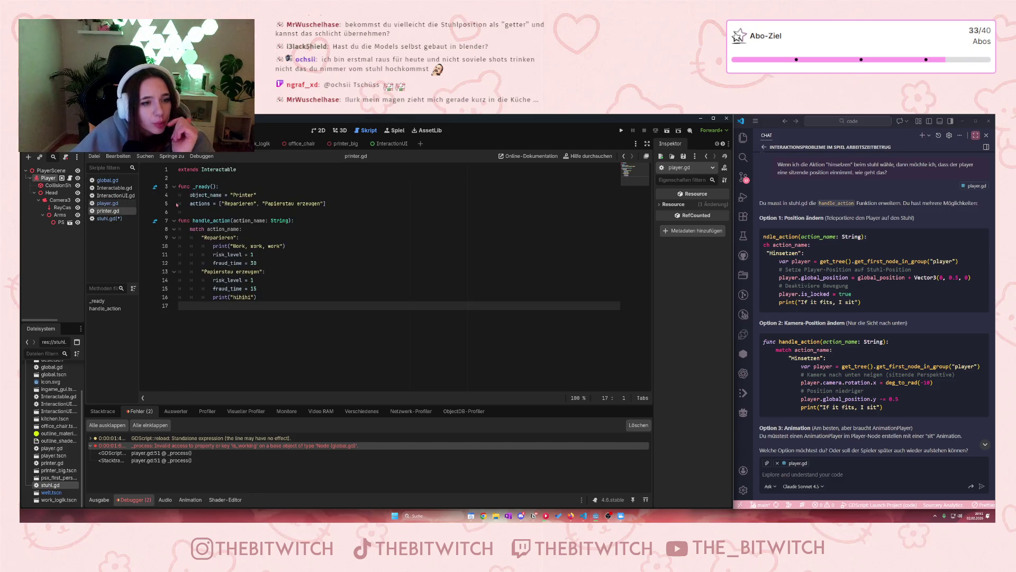
left_click(117, 195)
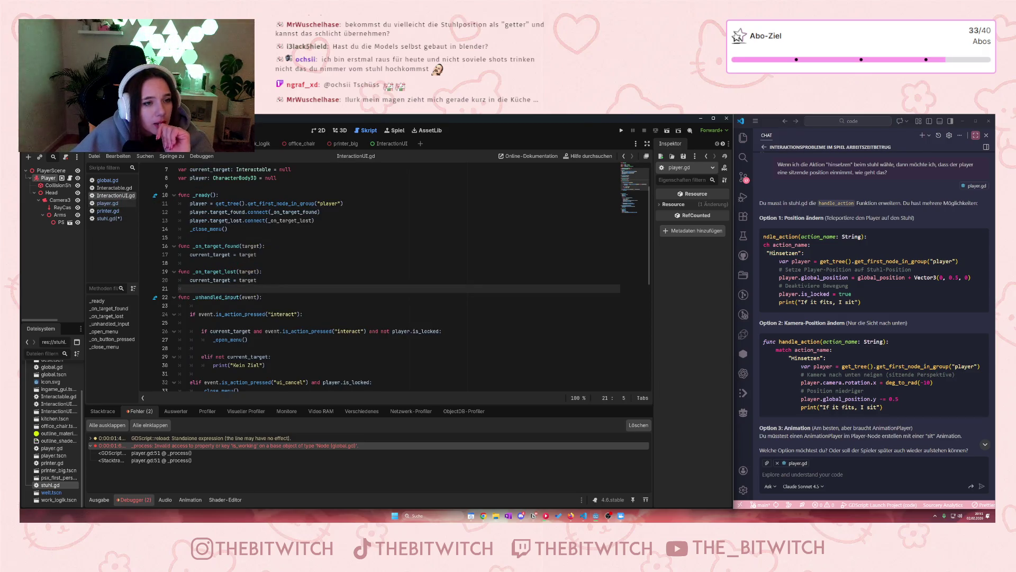
left_click(114, 187)
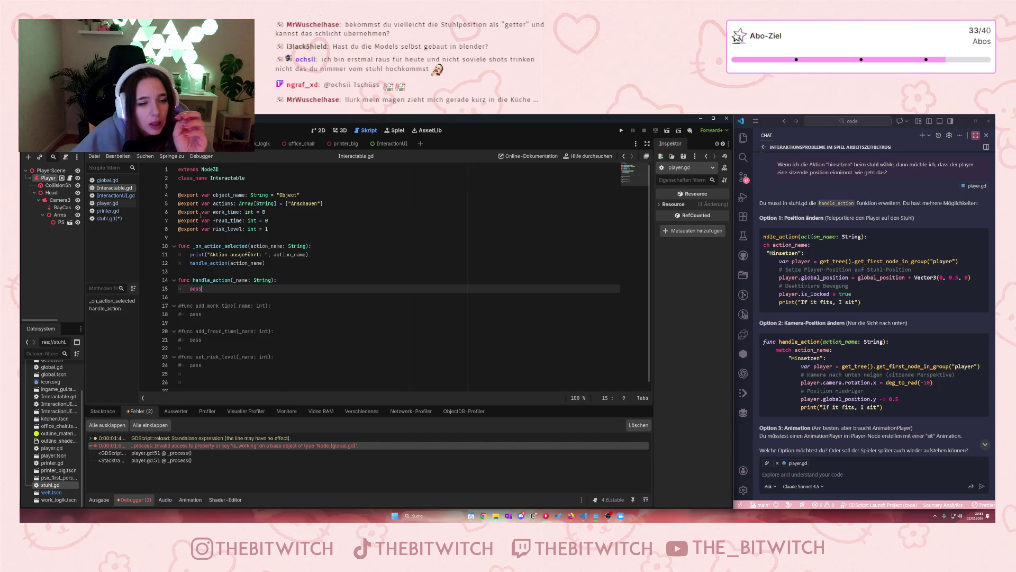
left_click_drag(269, 230, 174, 213)
key("ctrl+c")
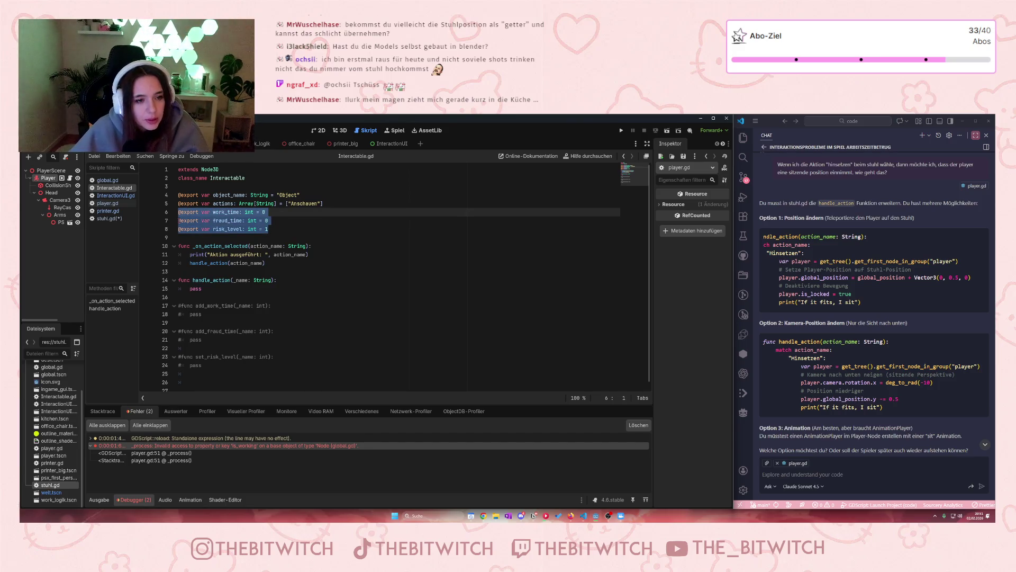
key("BackSpace")
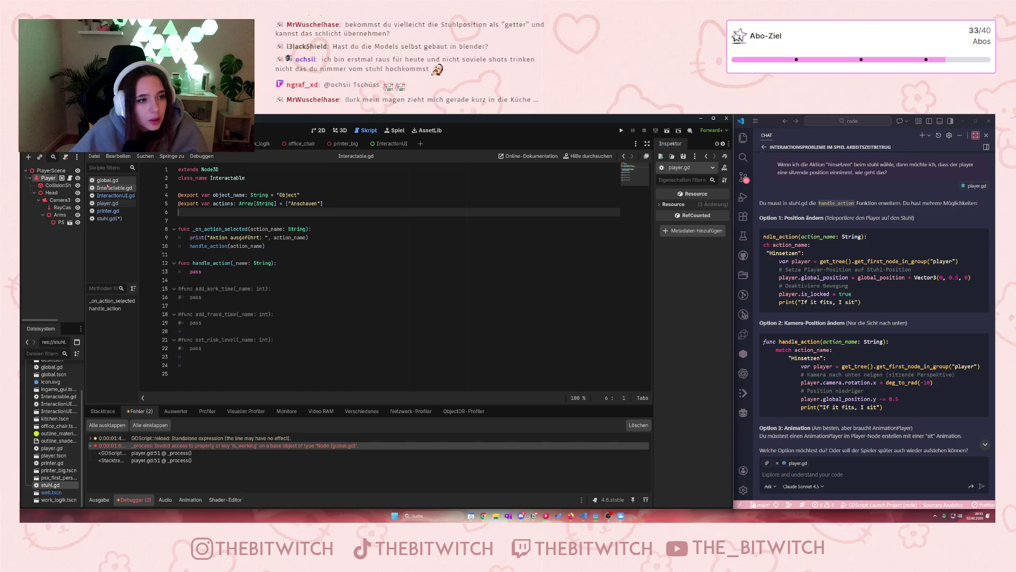
left_click(108, 182)
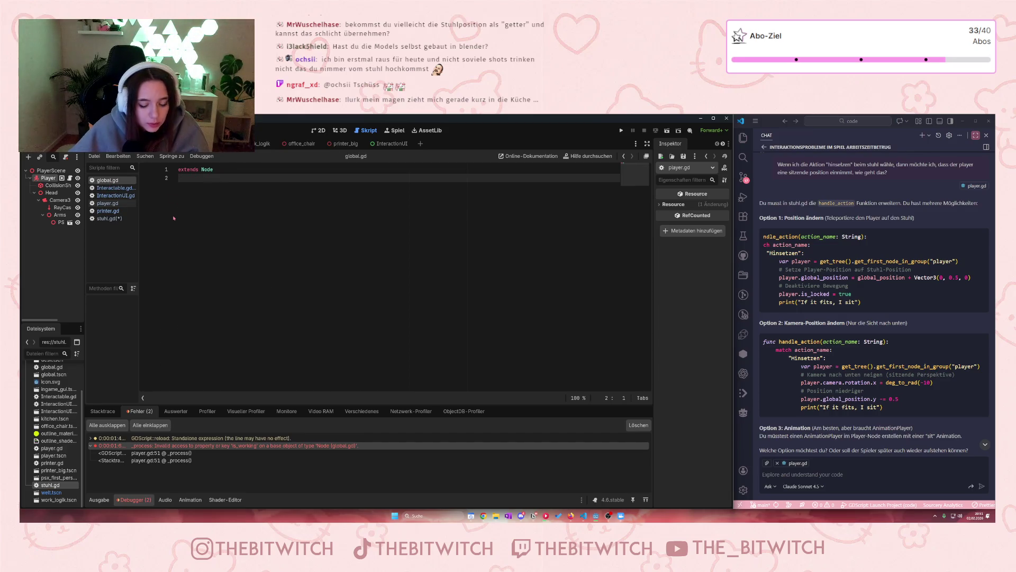
key("Return")
key("ctrl+v")
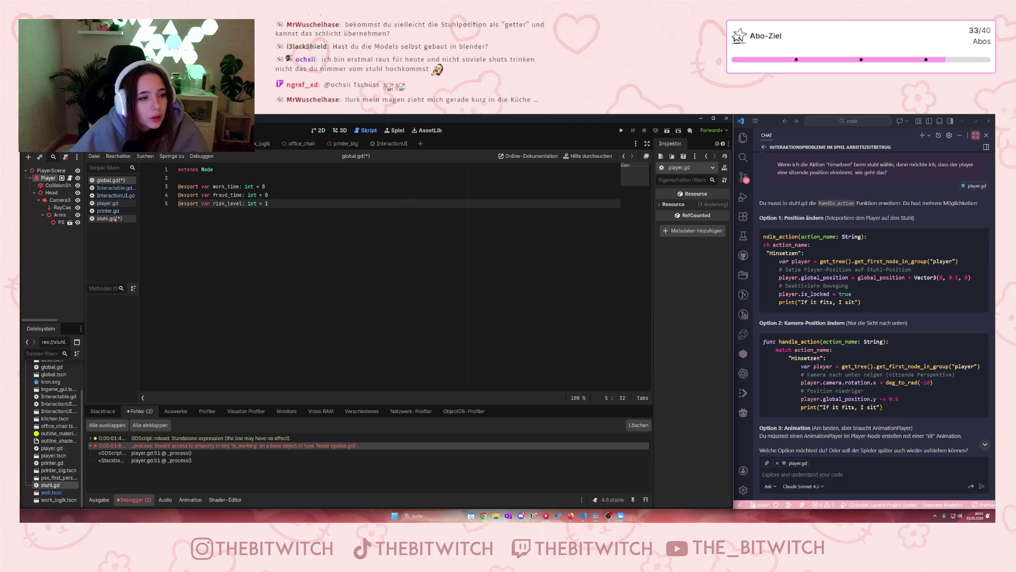
left_click(114, 188)
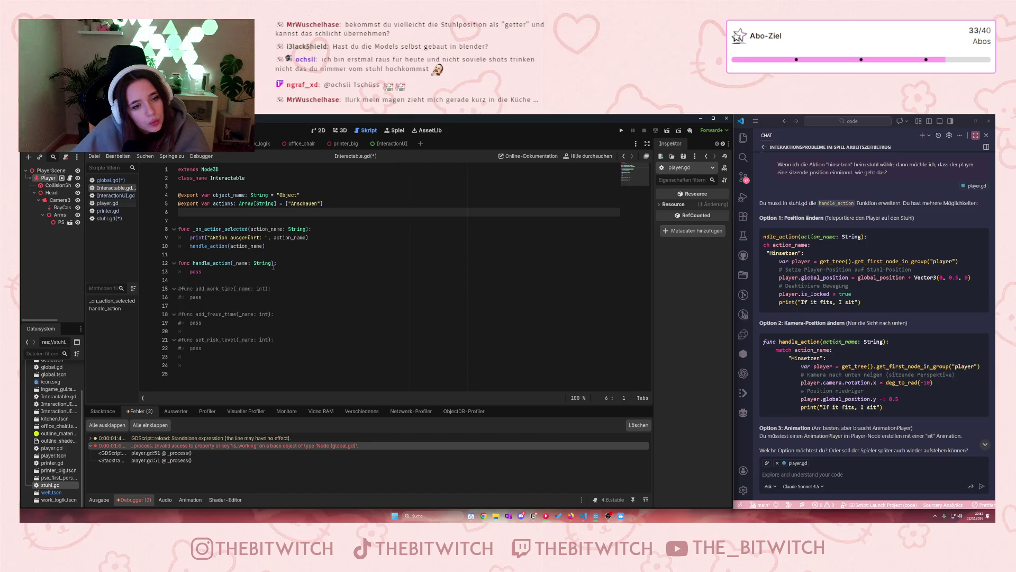
Prefix risk_level on line 11 of printer.gd with 'global.'
left_click(106, 211)
left_click(214, 255)
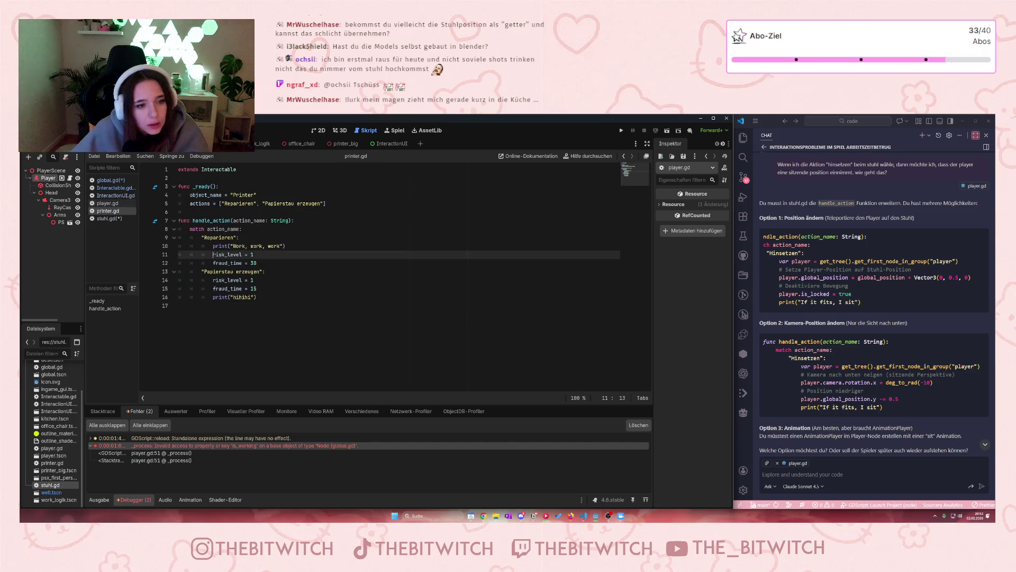
type("global")
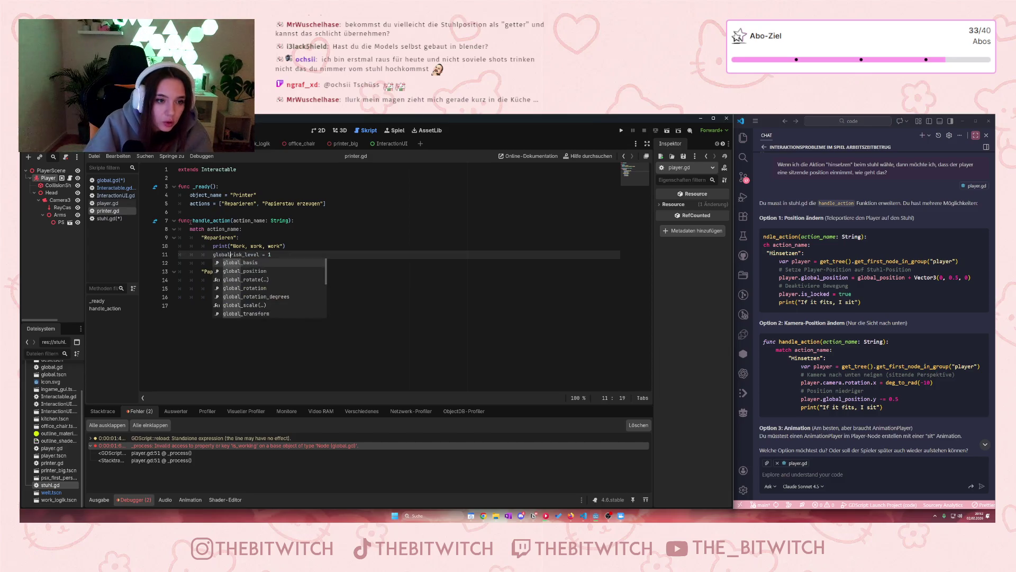
type(".")
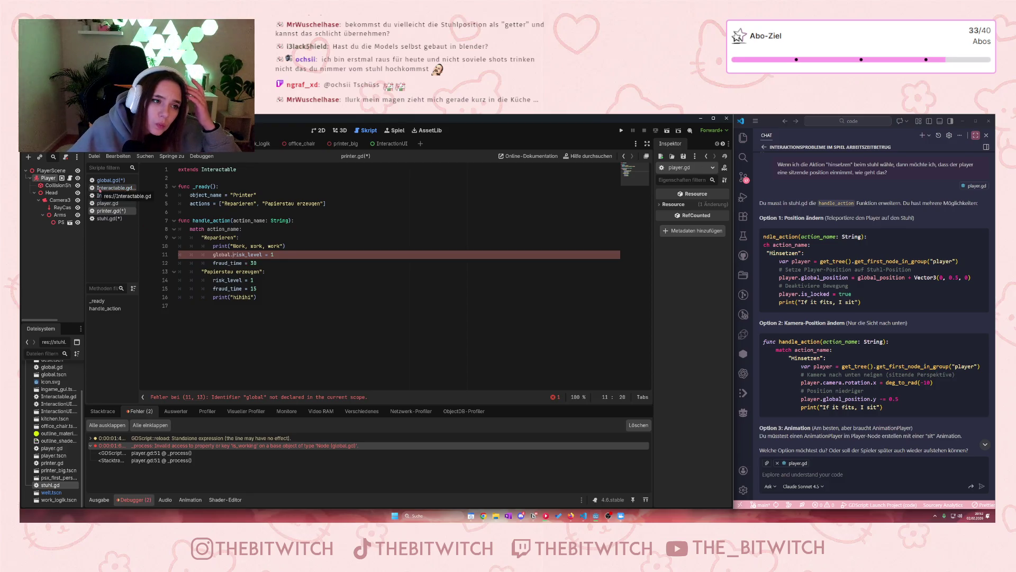
left_click(107, 203)
scroll(251, 253, "up", 10)
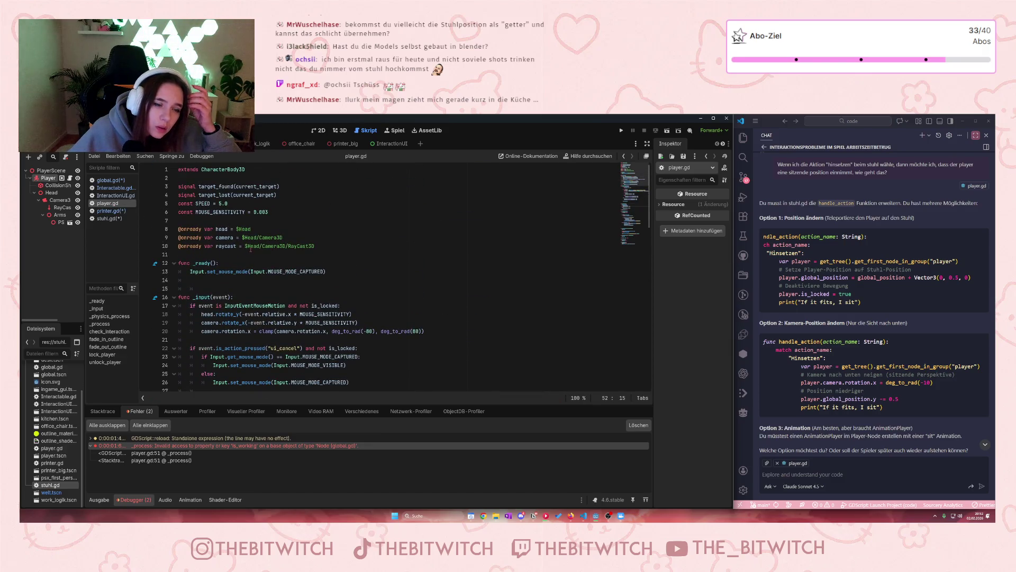
In printer.gd, capitalise the prefix to Global.risk_level and prefix line 12's fraud_time with 'Global.'
scroll(248, 264, "down", 11)
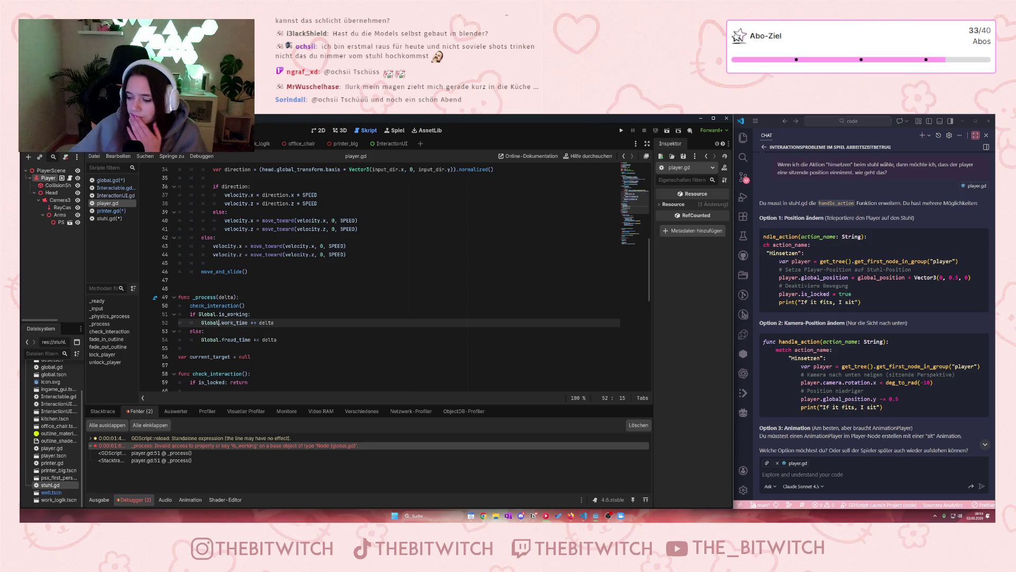
scroll(239, 351, "down", 8)
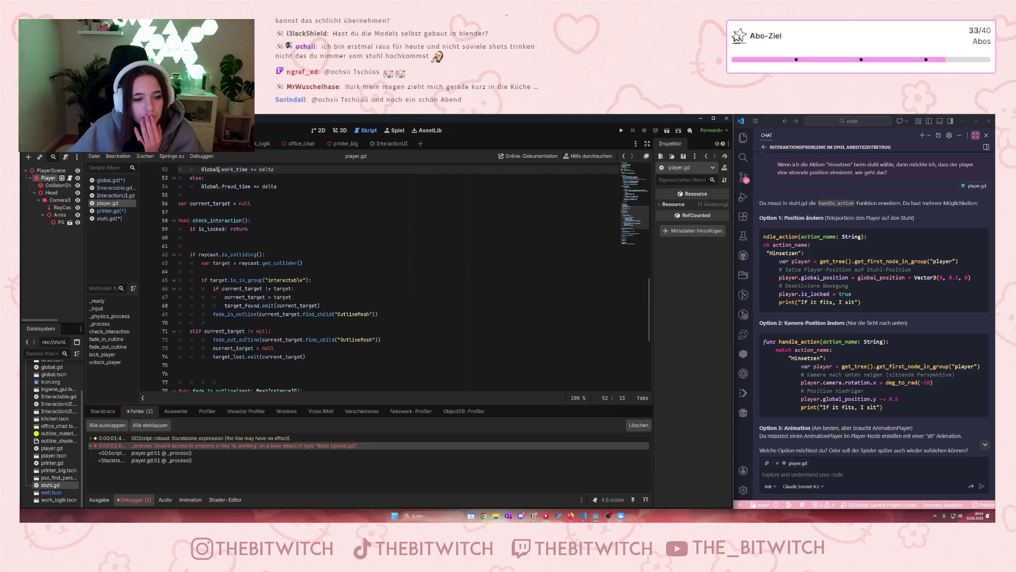
scroll(238, 352, "down", 4)
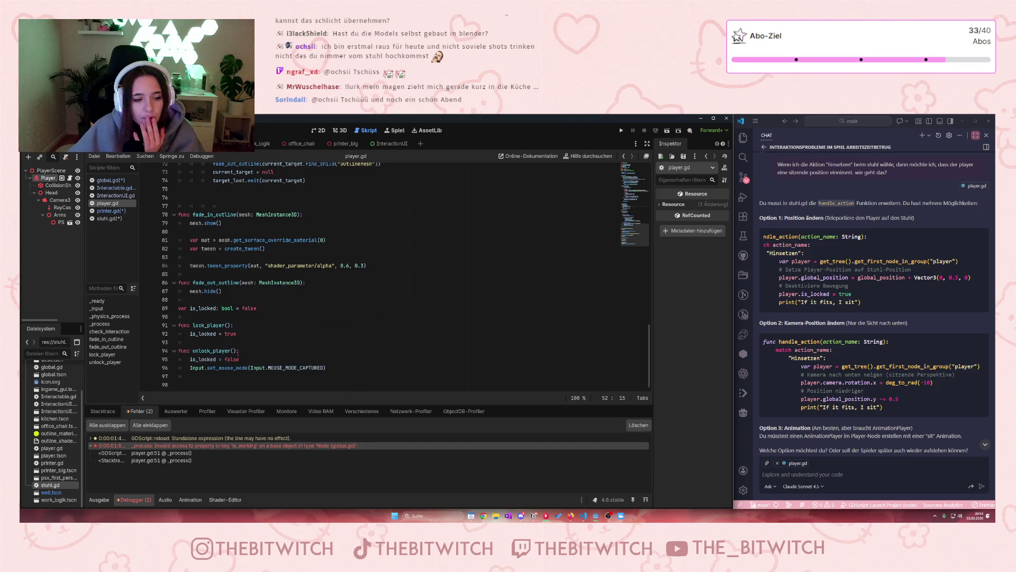
scroll(238, 352, "up", 4)
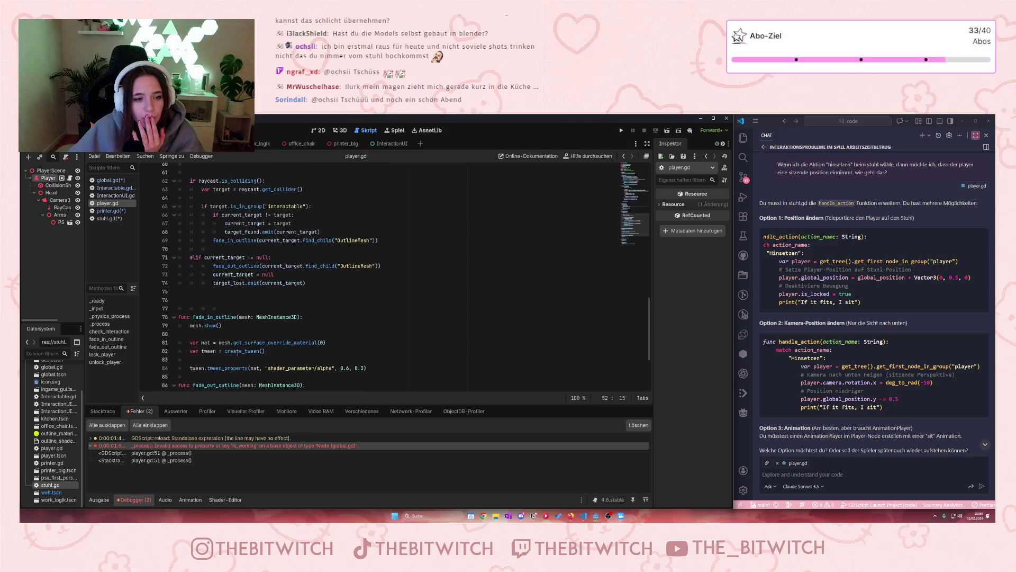
left_click(105, 213)
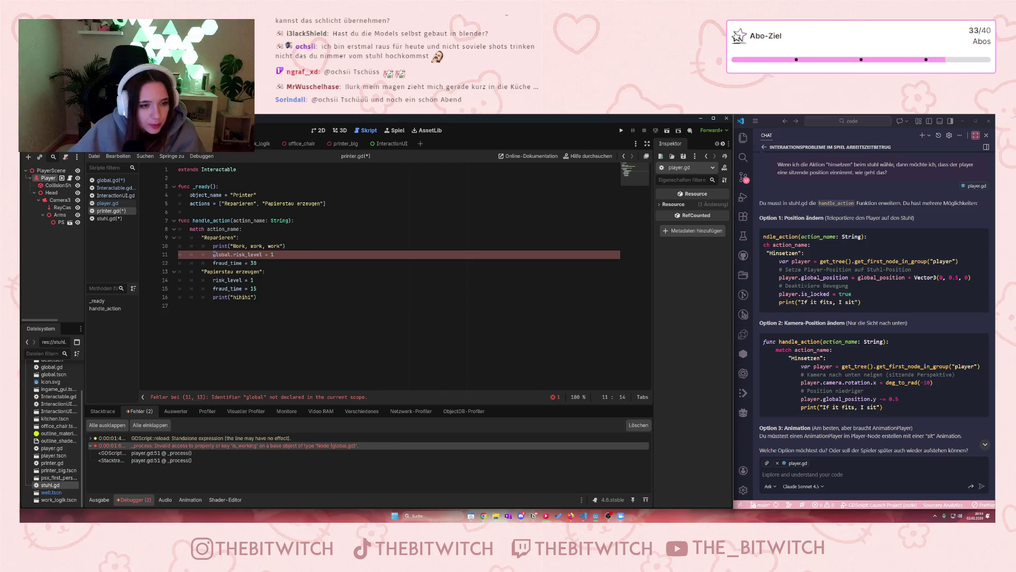
key("BackSpace")
type("G")
left_click(201, 263)
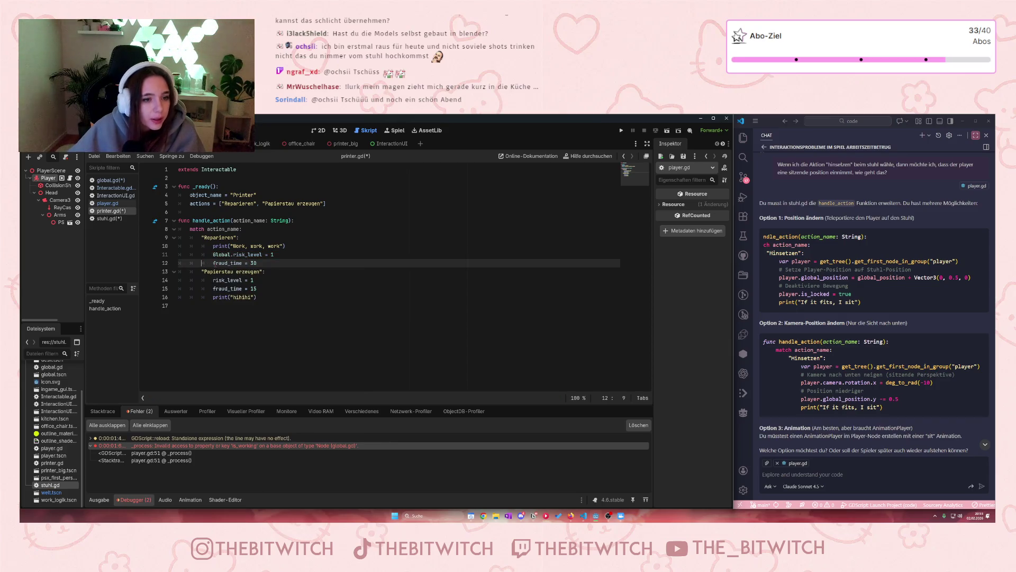
type("Global.")
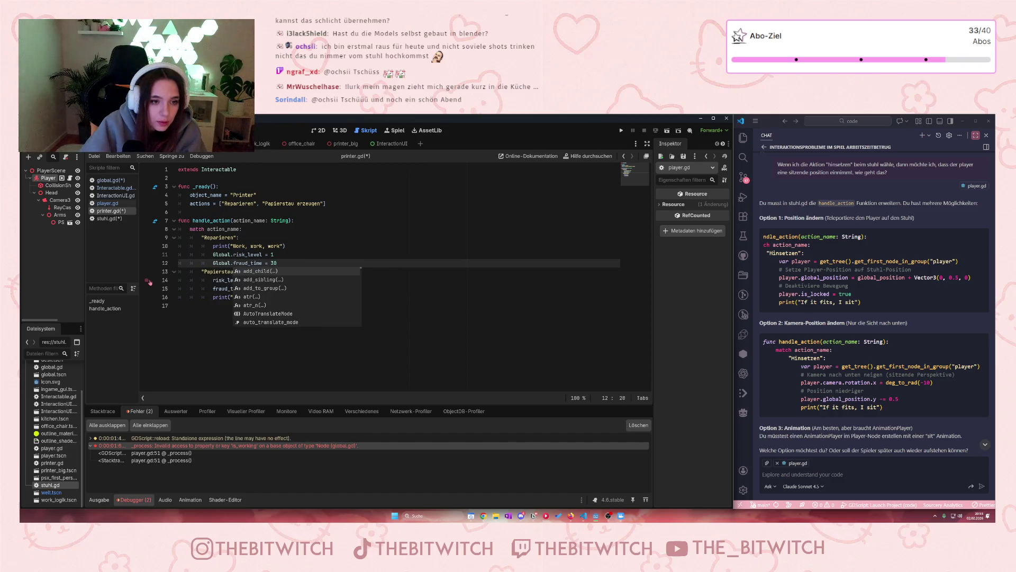
left_click(213, 287)
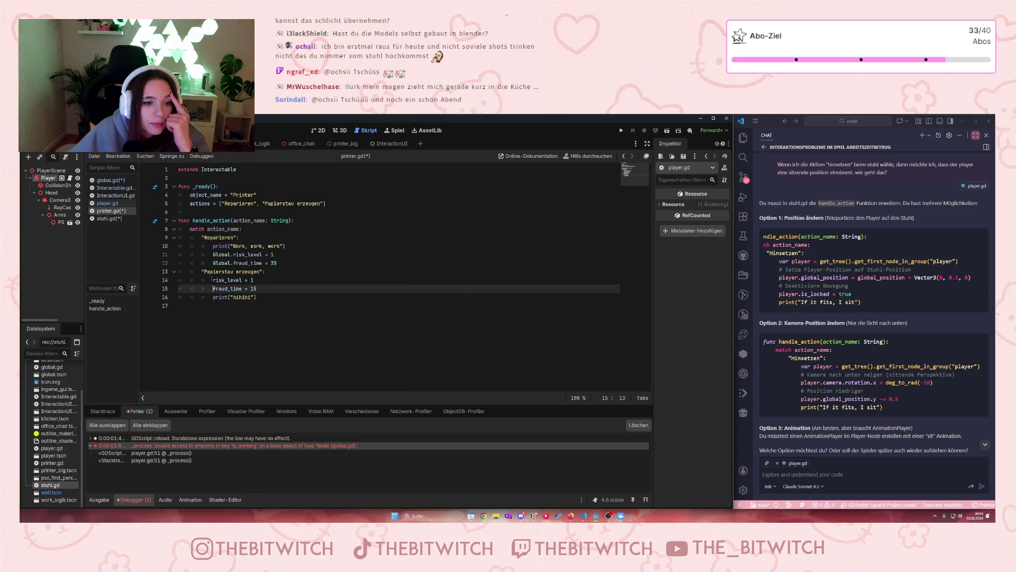
key("Up")
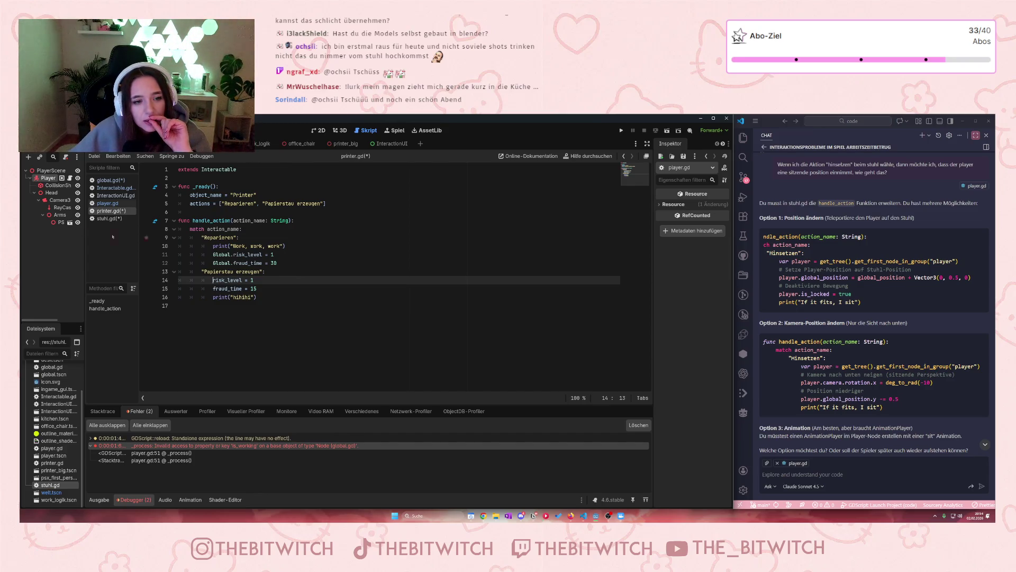
Move the risk_level export line from global.gd into Interactable.gd
left_click(109, 180)
left_click_drag(280, 203, 152, 203)
key("ctrl+c")
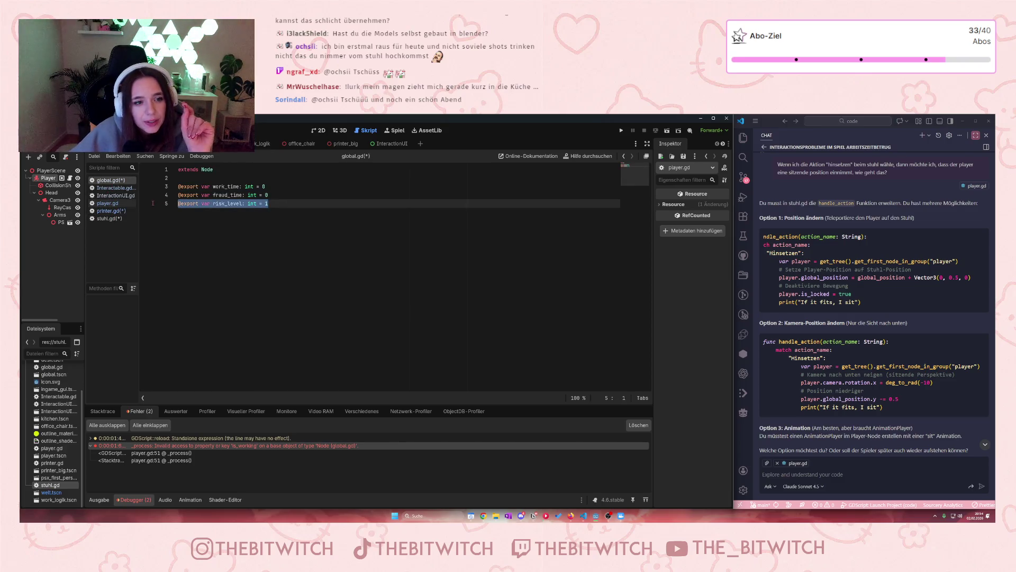
key("BackSpace")
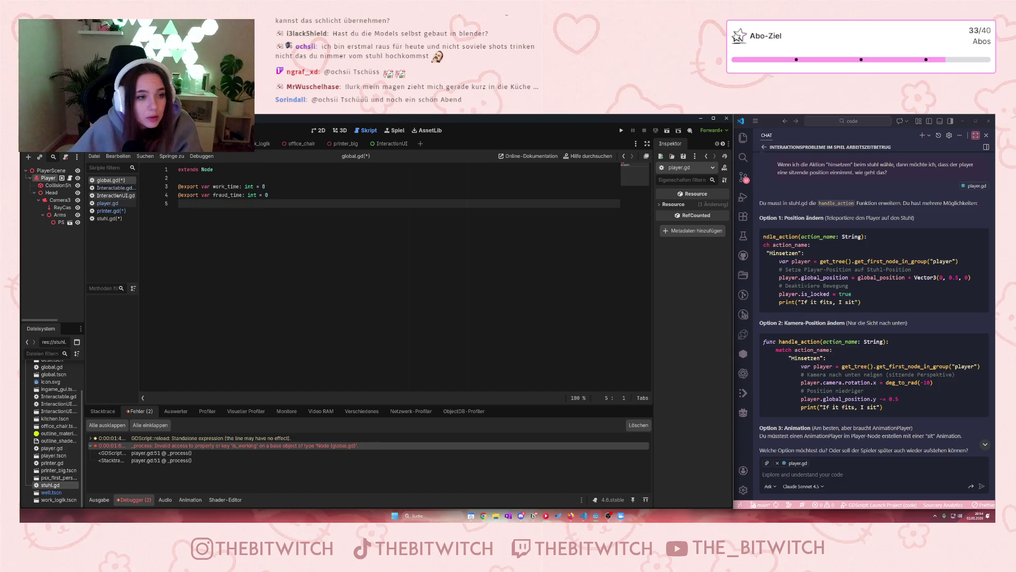
left_click(126, 189)
key("ctrl+v")
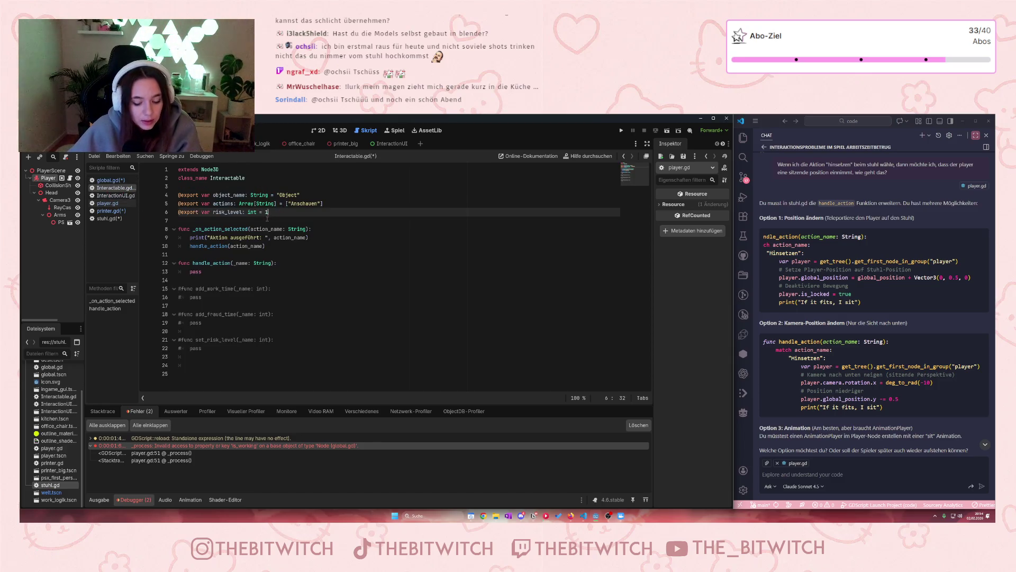
Remove 'Global.' before risk_level, prefix the second fraud_time with 'Global.', and save printer.gd and global.gd
left_click(111, 211)
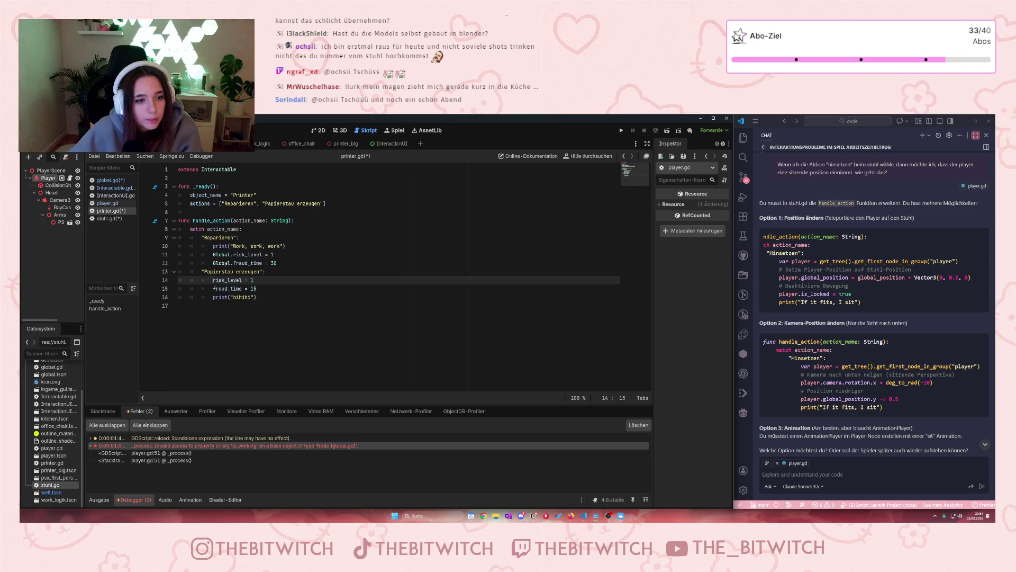
left_click_drag(233, 254, 213, 255)
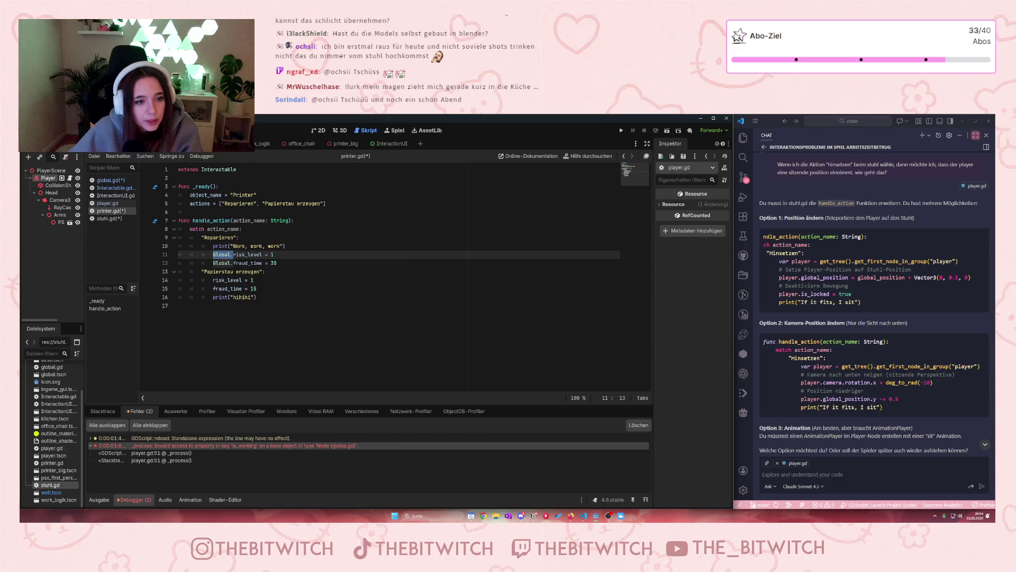
key("BackSpace")
left_click(213, 280)
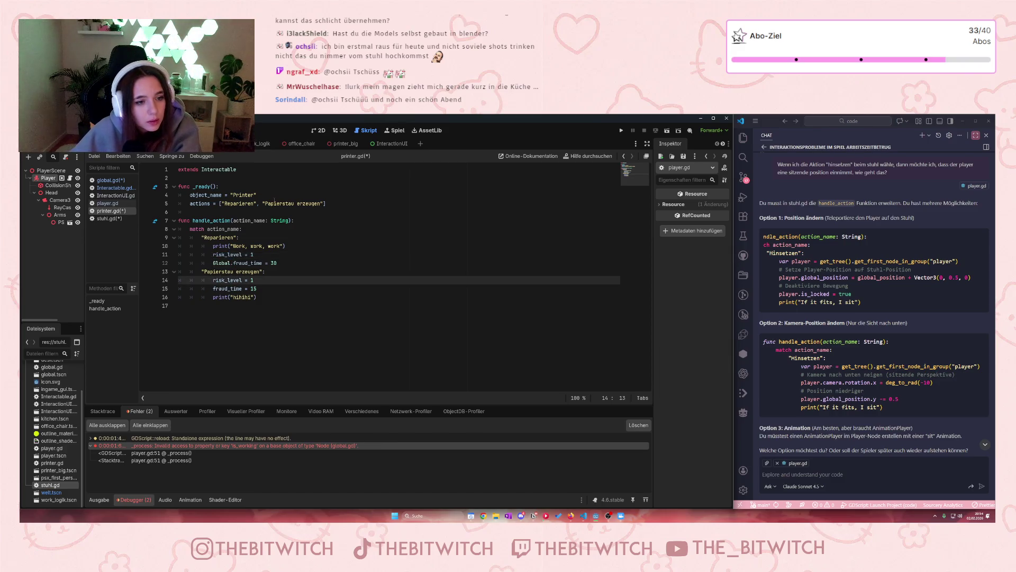
key("Down")
type("Global")
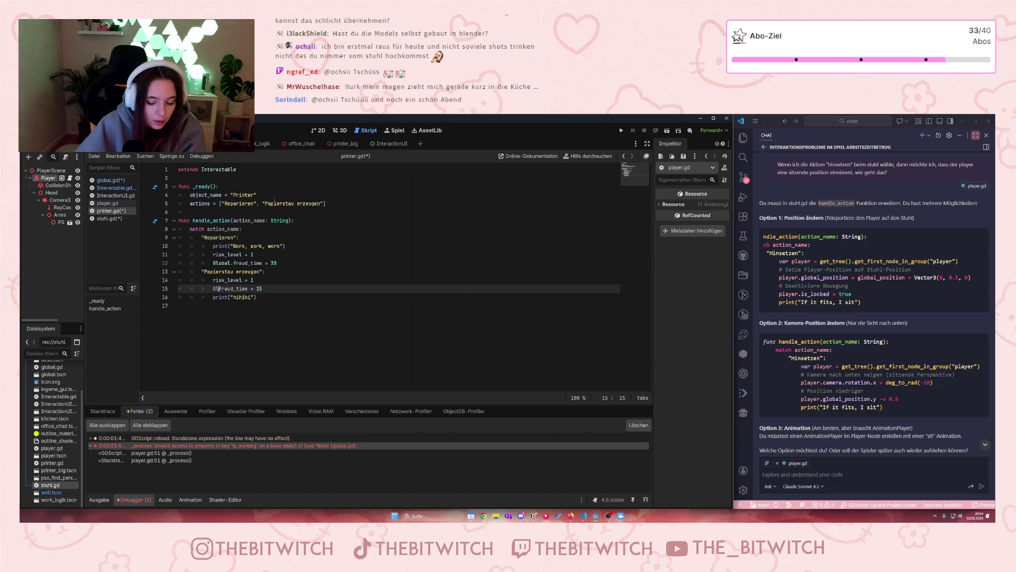
type(".")
key("ctrl+s")
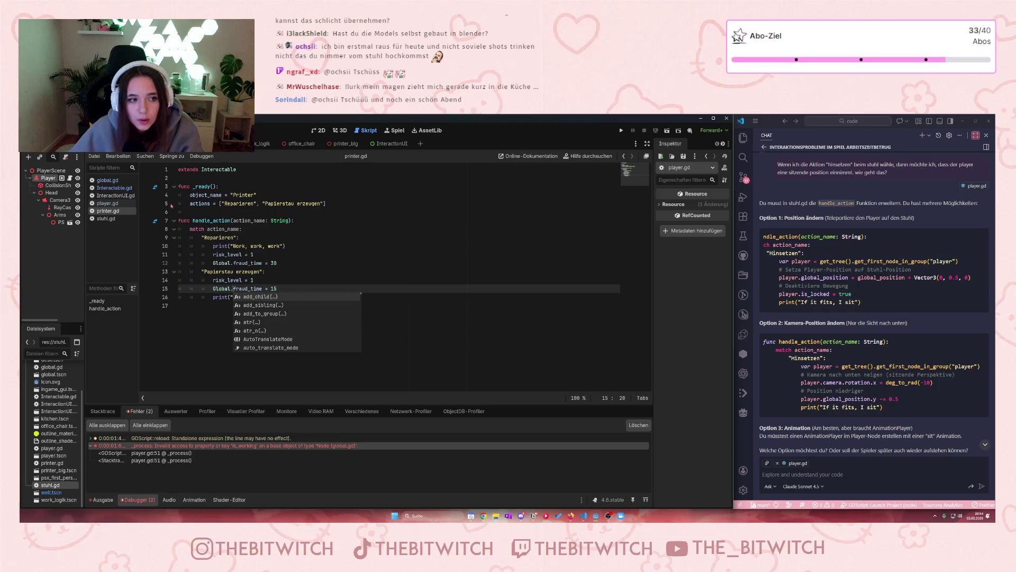
left_click(107, 179)
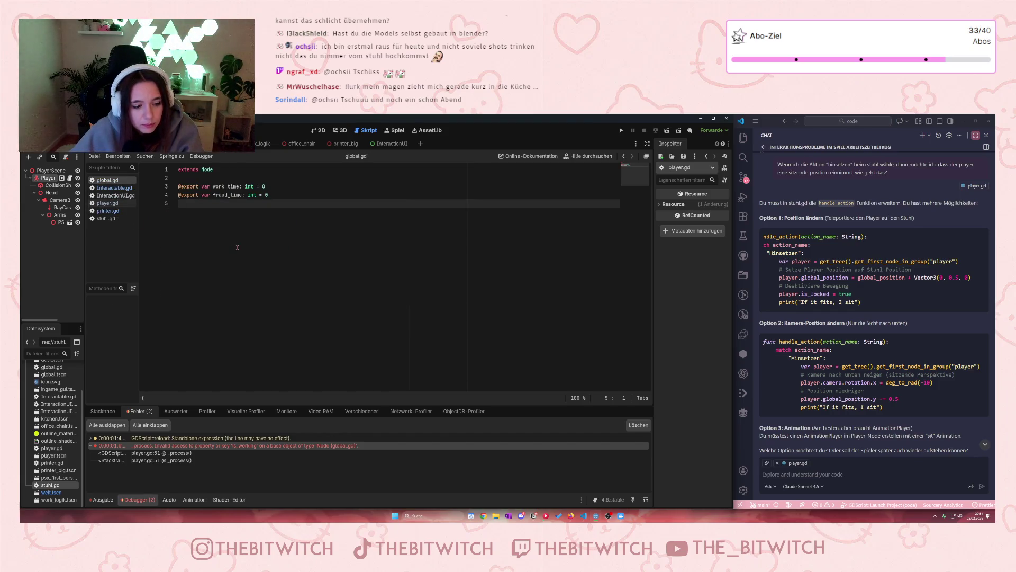
key("ctrl+s")
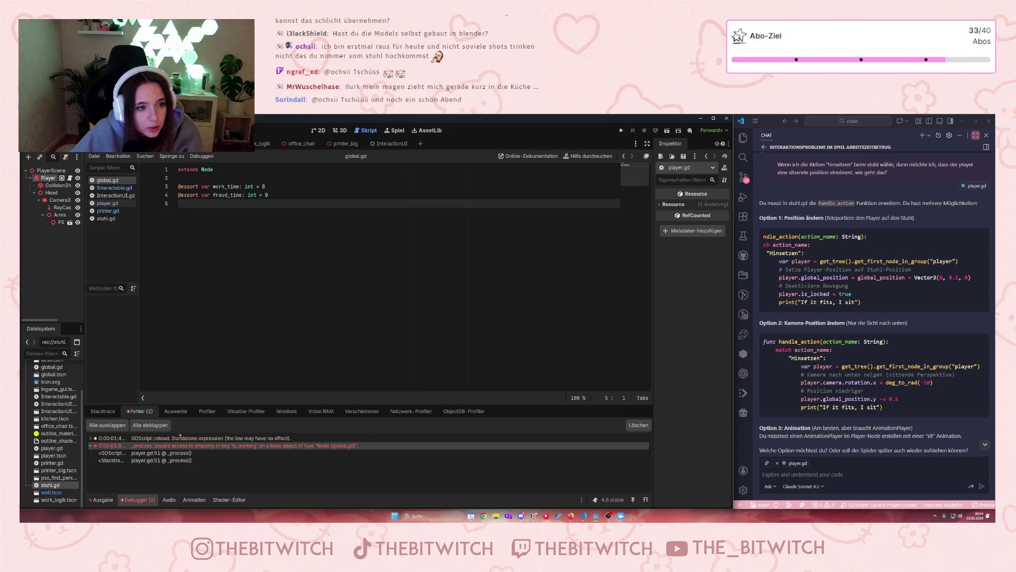
left_click(202, 447)
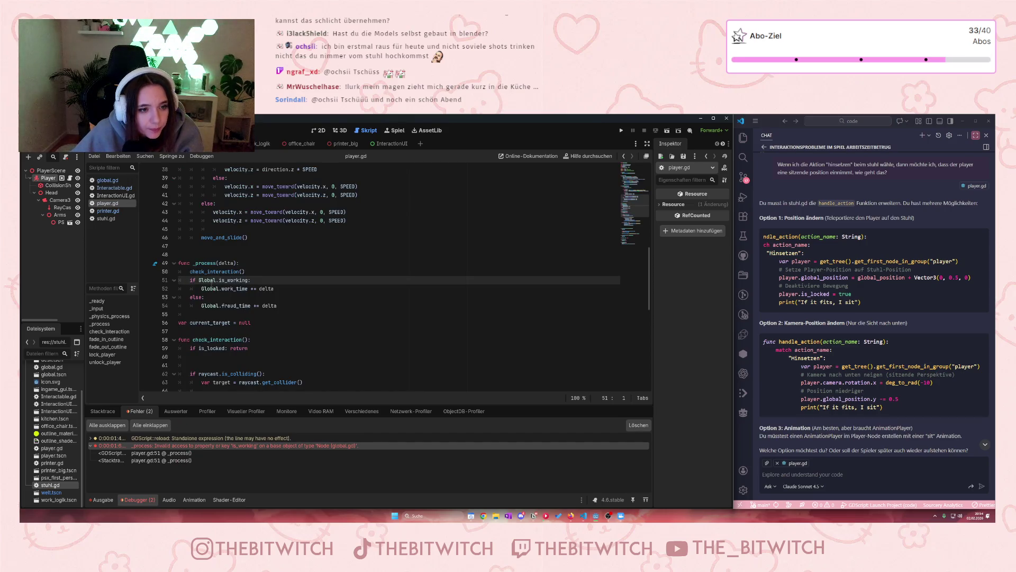
Run and stop the game, then select the repeated invalid-access error in the error list
left_click(211, 454)
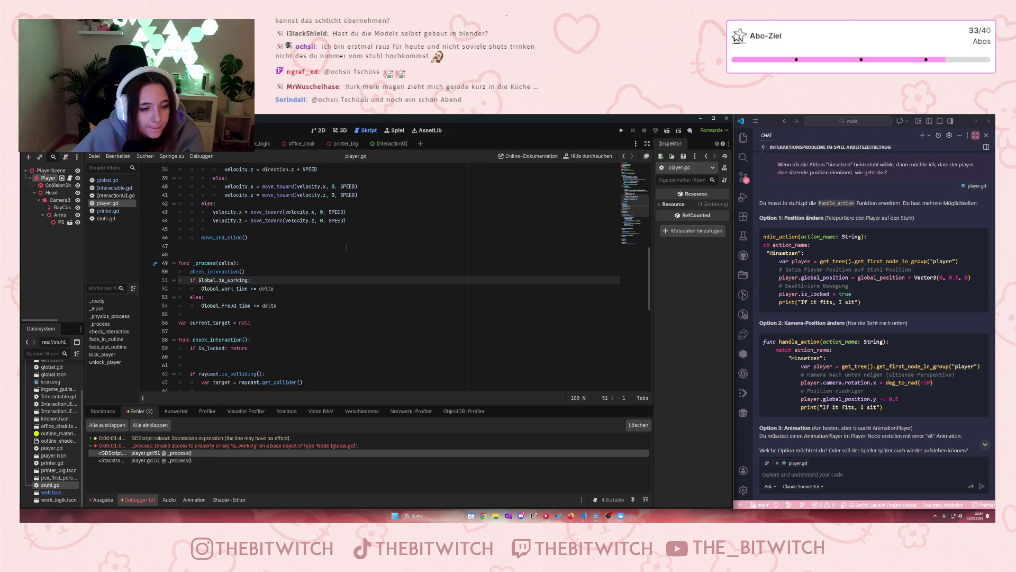
left_click(622, 131)
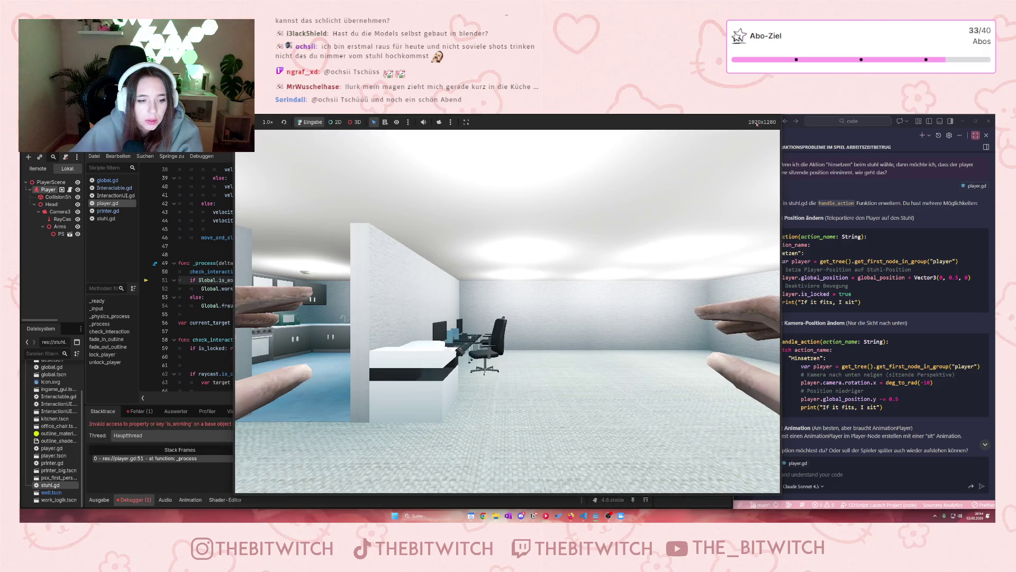
key("F8")
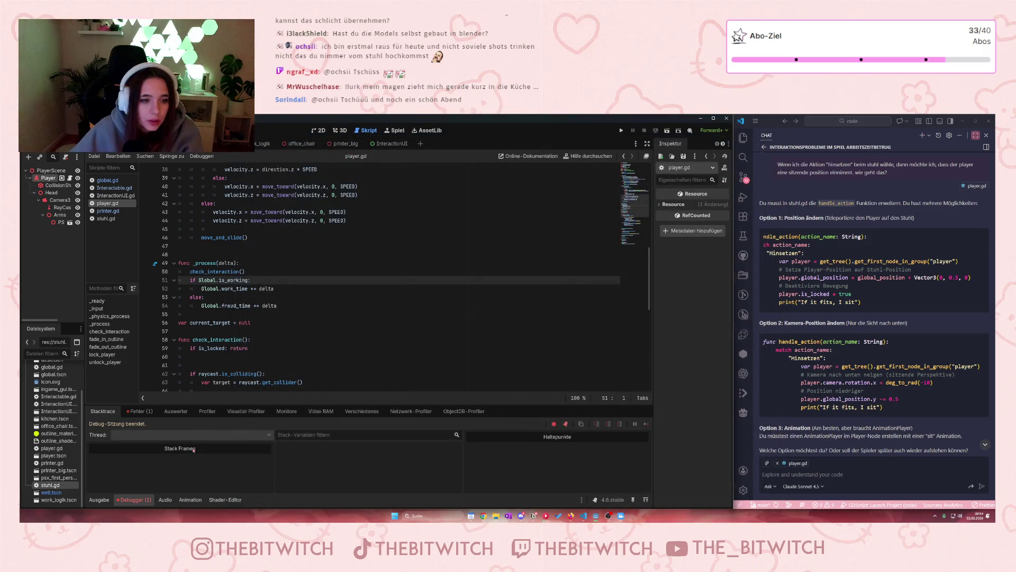
left_click(139, 412)
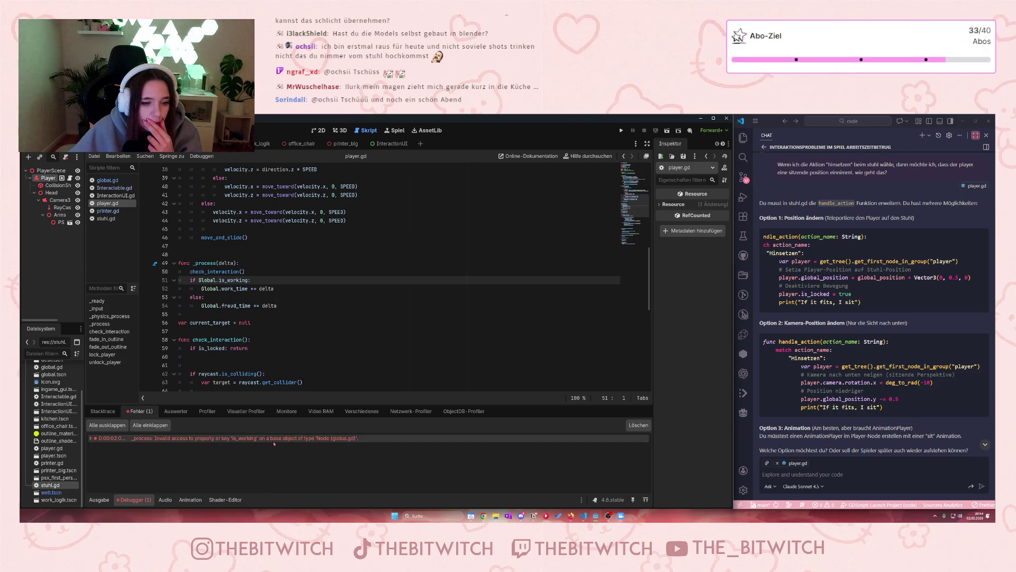
mouse_move(275, 439)
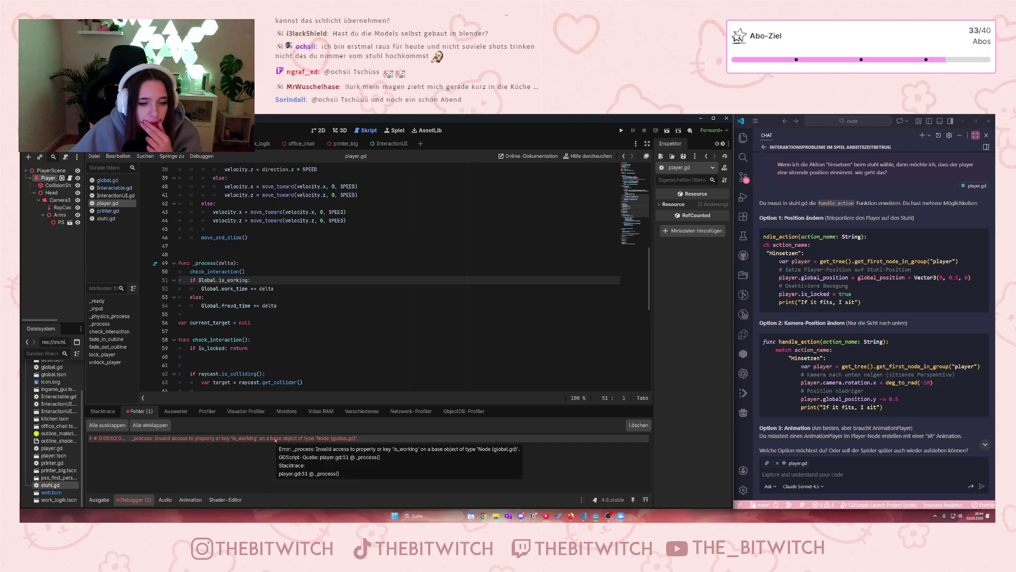
left_click(275, 439)
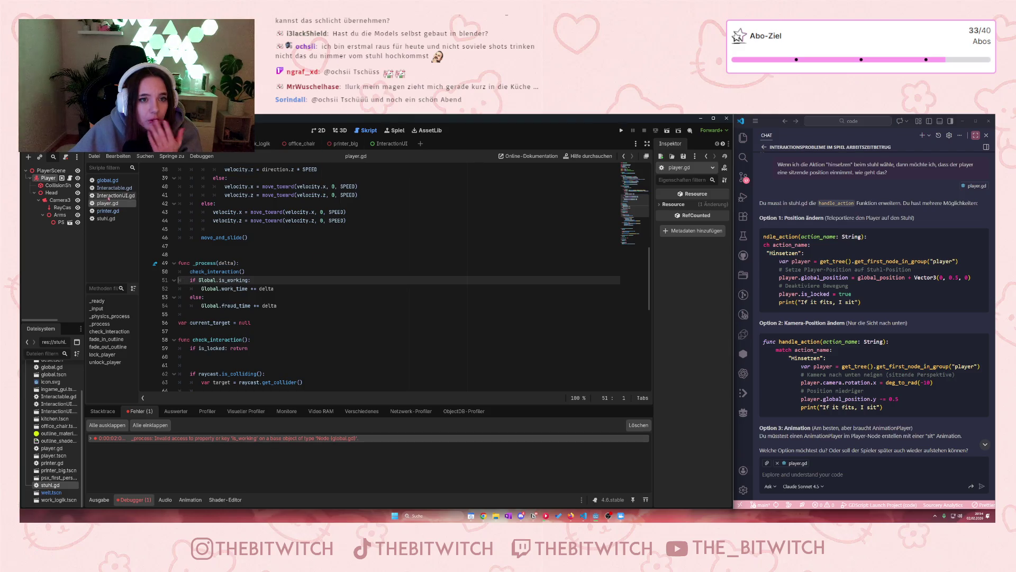
After checking global.gd, delete 'Global.' before is_working on line 51 of player.gd
left_click(108, 181)
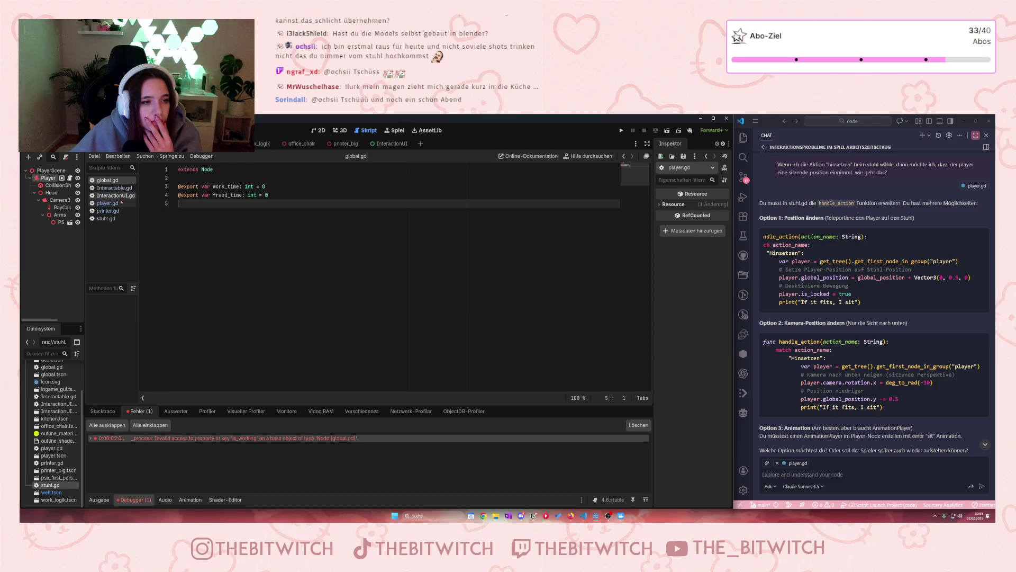
left_click(121, 202)
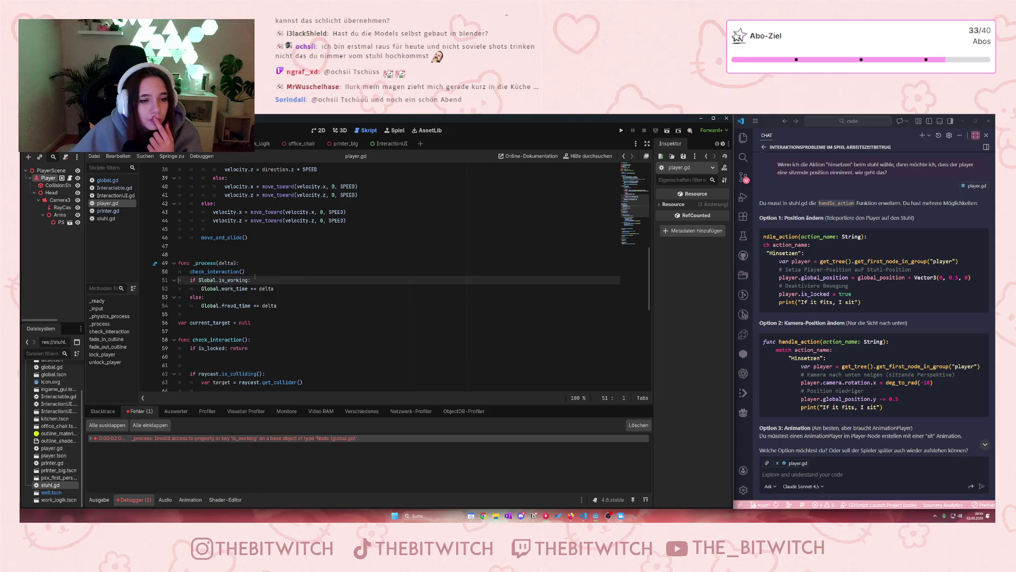
mouse_move(211, 280)
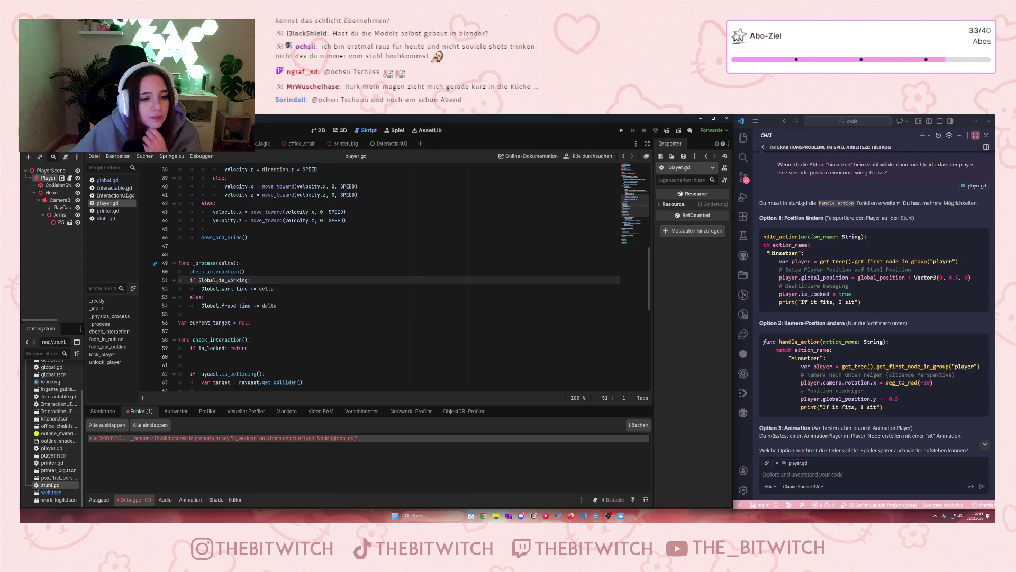
left_click_drag(218, 280, 200, 279)
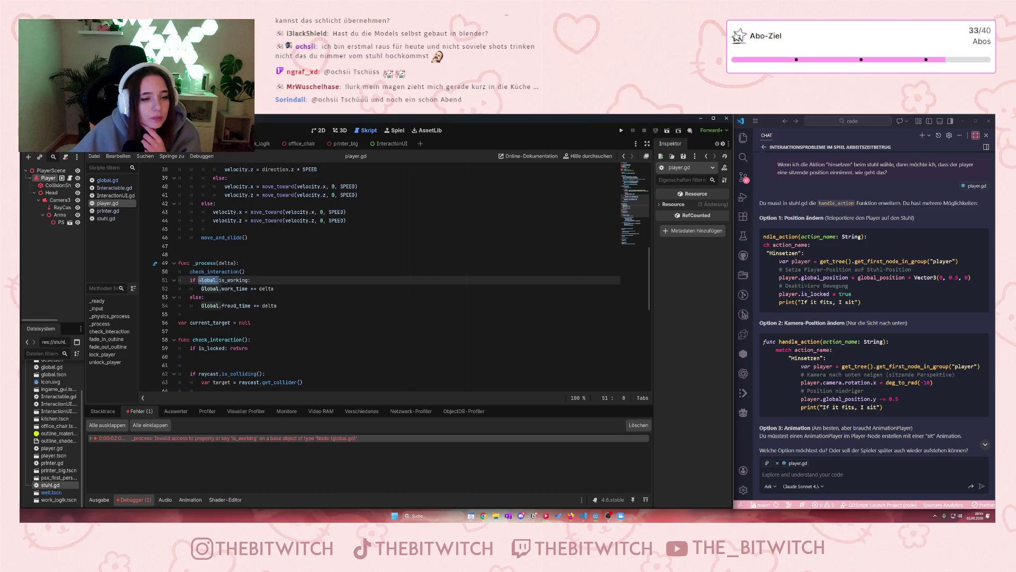
key("BackSpace")
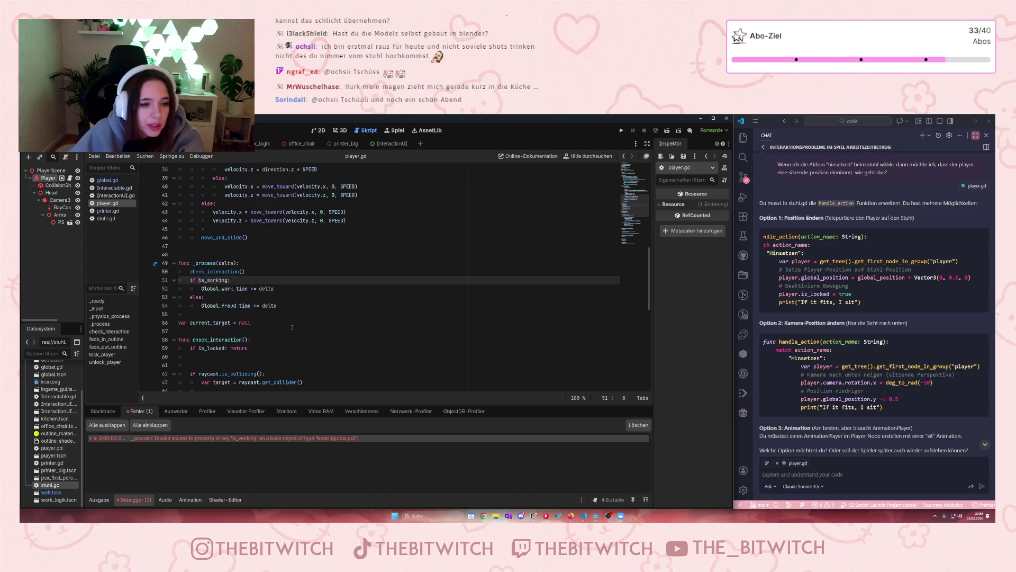
scroll(270, 286, "up", 10)
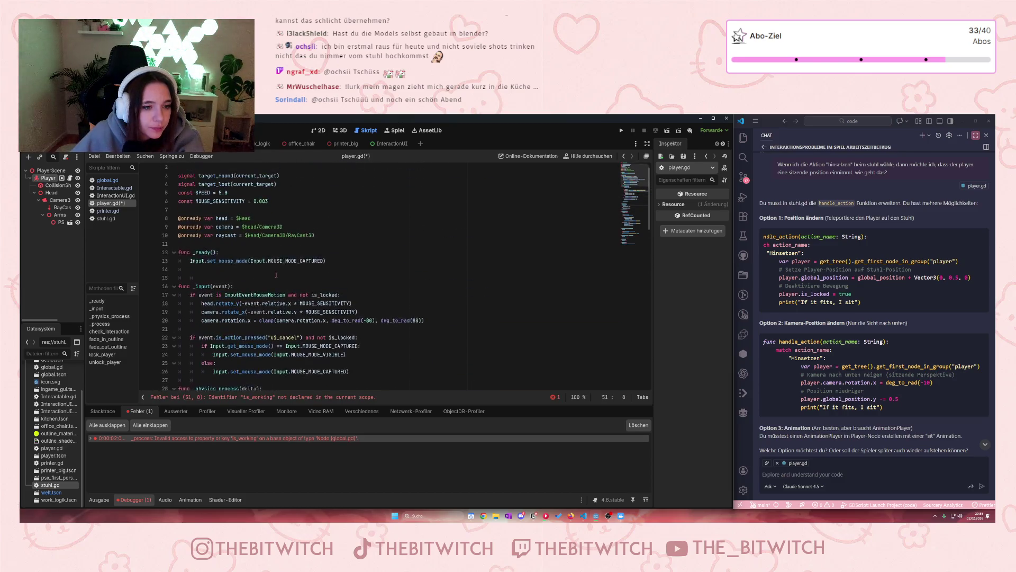
left_click(319, 247)
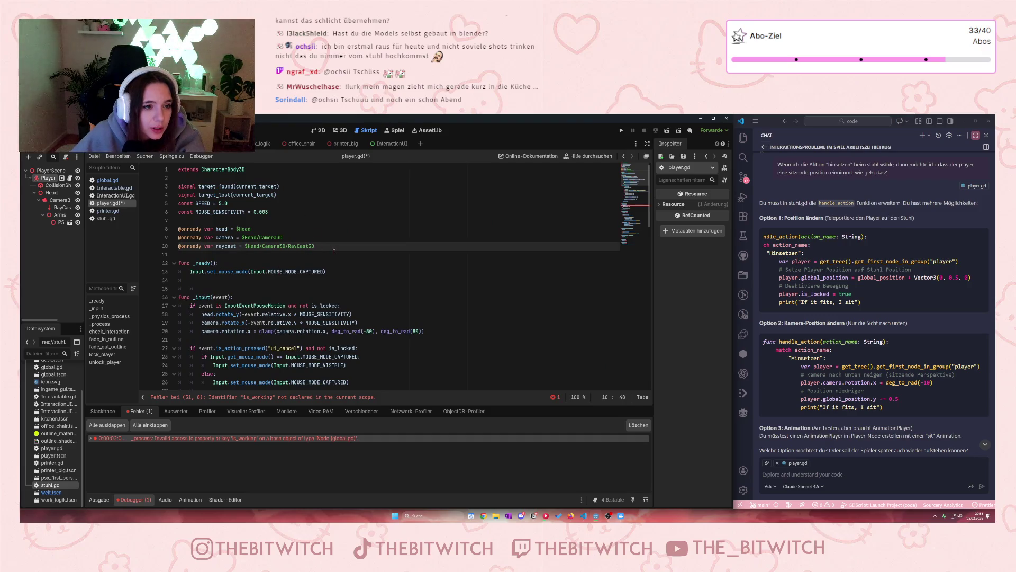
key("Return")
type("@on")
key("Return")
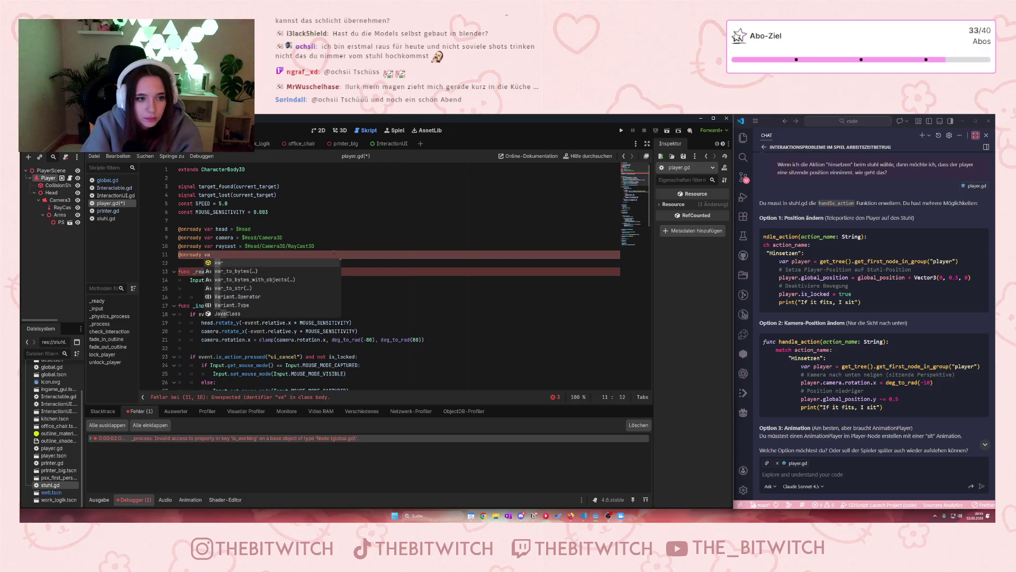
type("r")
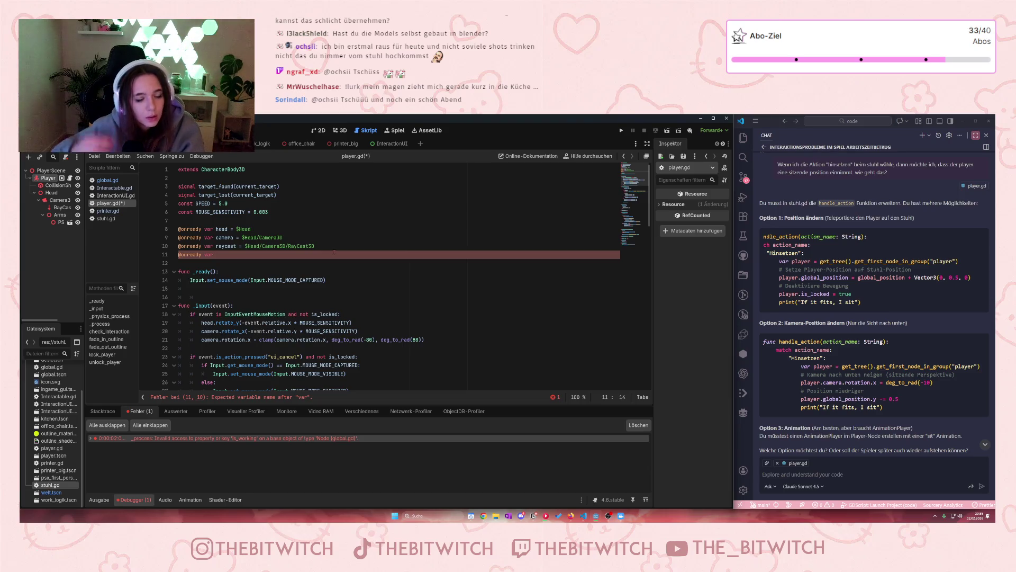
type("is")
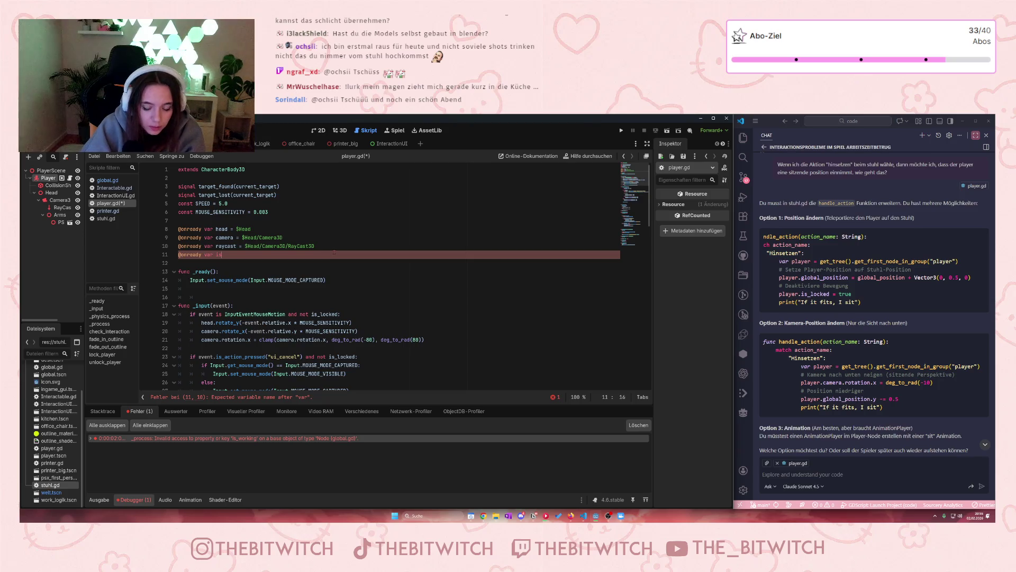
type("_work")
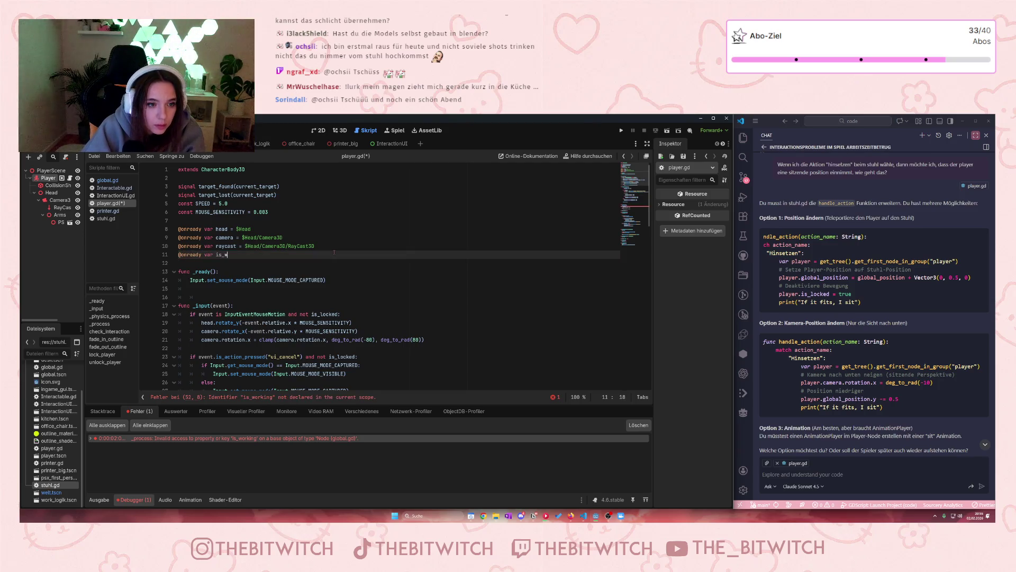
type("ing = tu")
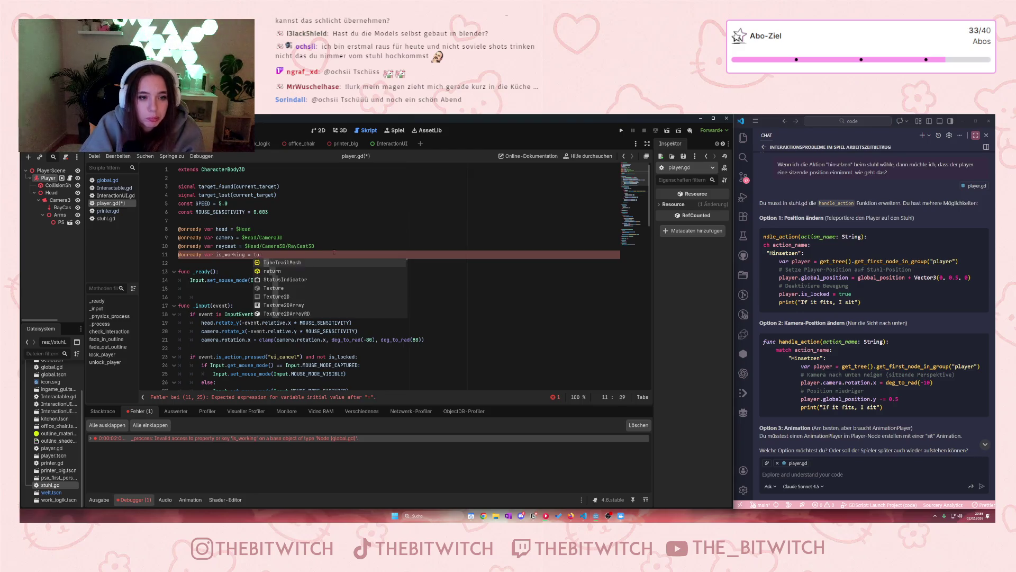
type("t")
key("BackSpace")
type("false")
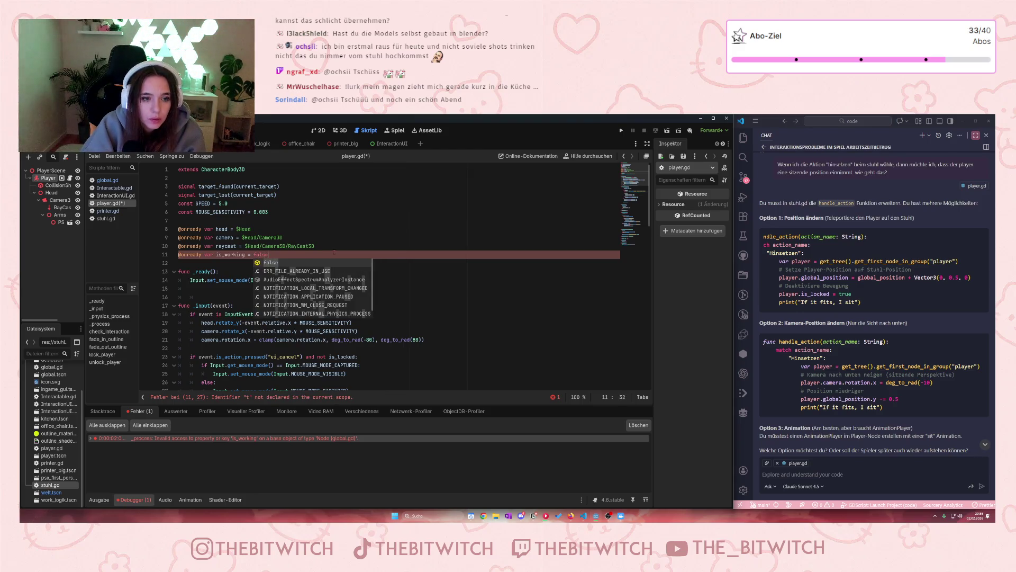
Save the script and scene, then run the game with F5 to test the fix
left_click(402, 306)
scroll(424, 312, "down", 5)
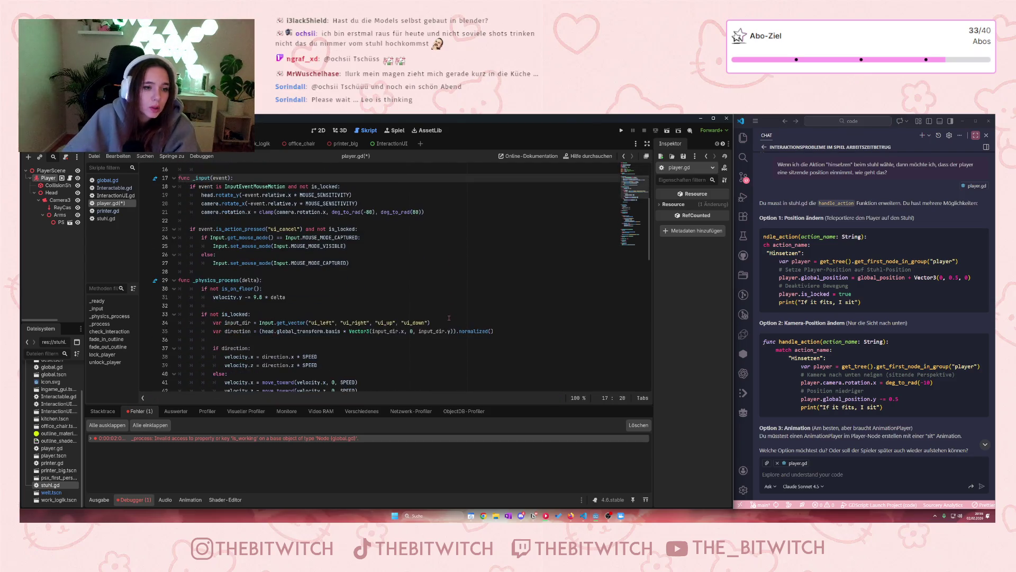
key("ctrl+s")
scroll(456, 307, "down", 15)
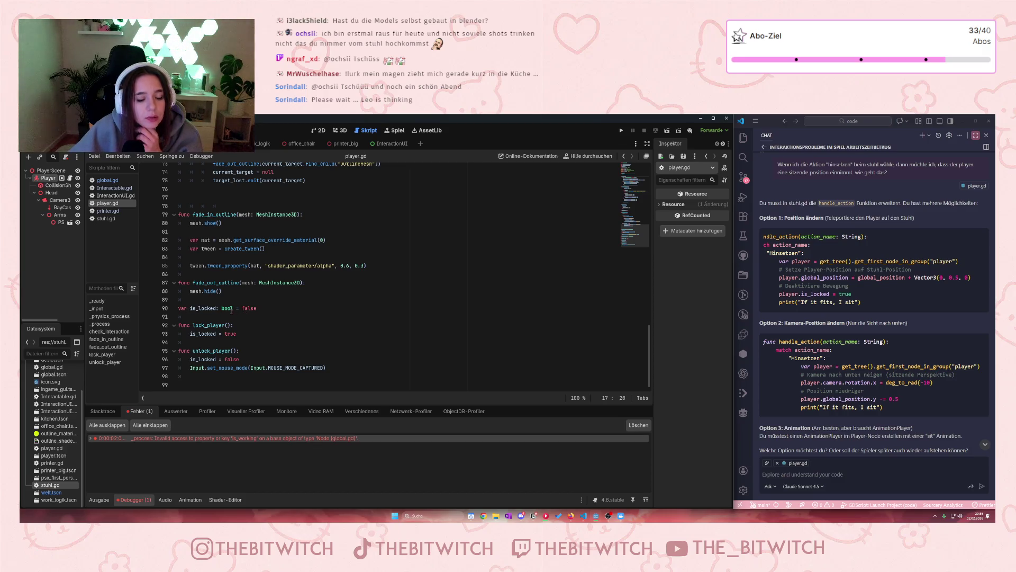
scroll(226, 311, "up", 7)
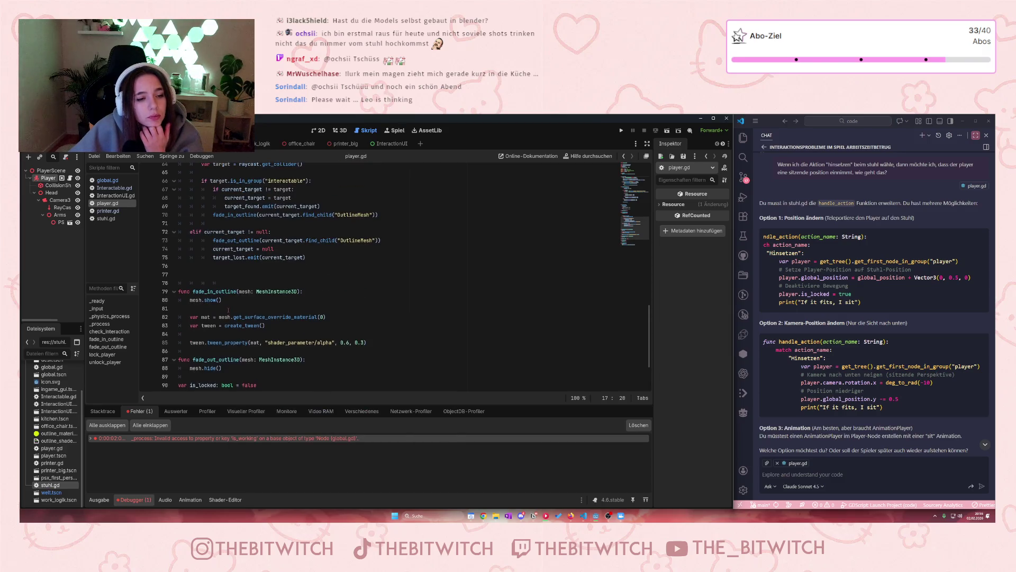
scroll(226, 309, "up", 17)
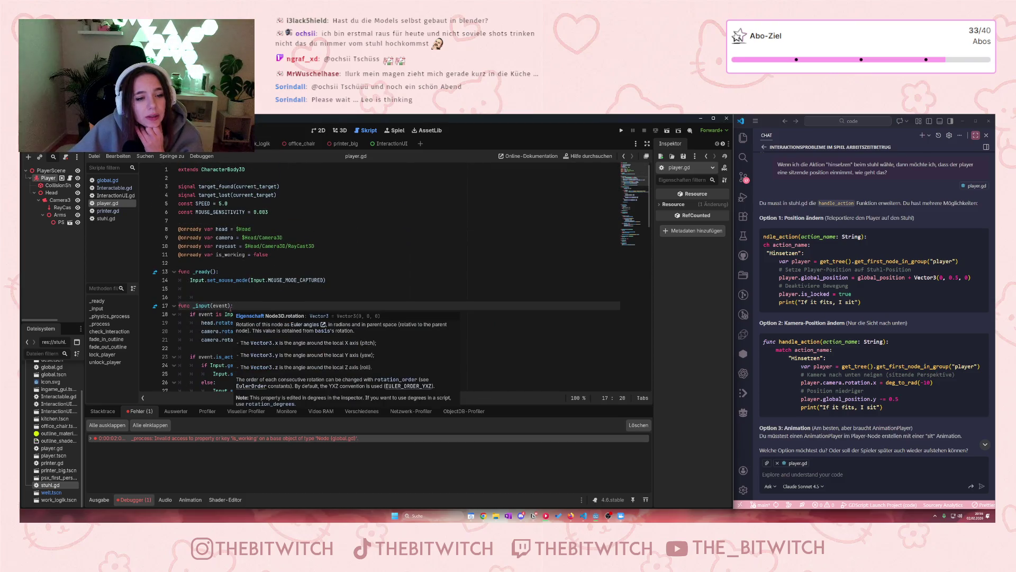
left_click(400, 241)
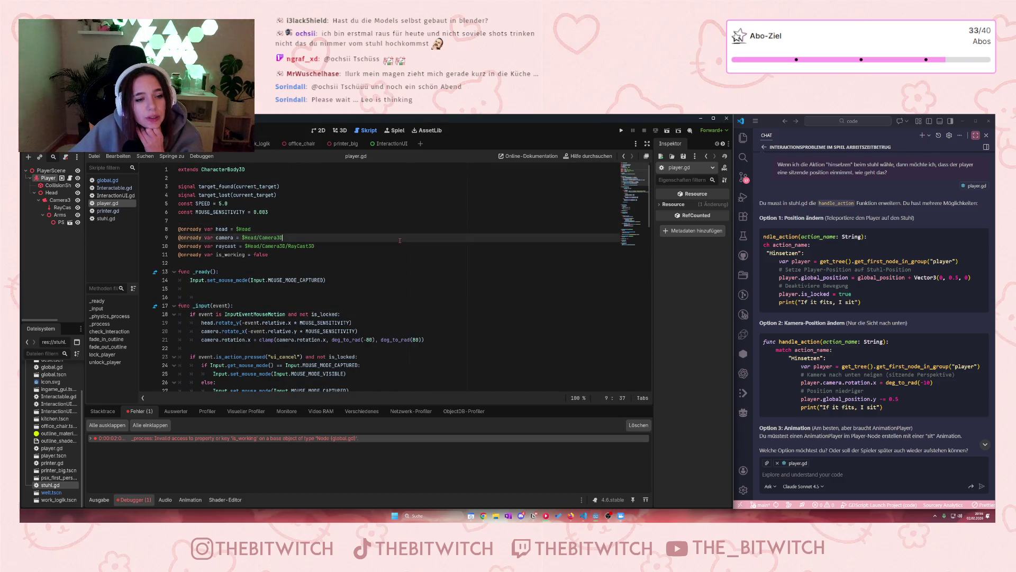
key("ctrl+s")
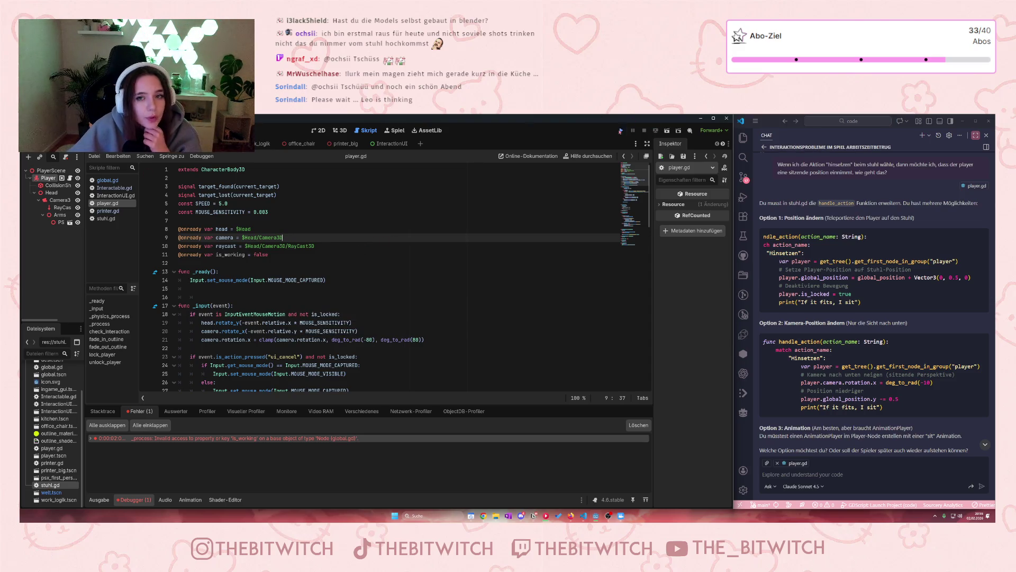
key("F5")
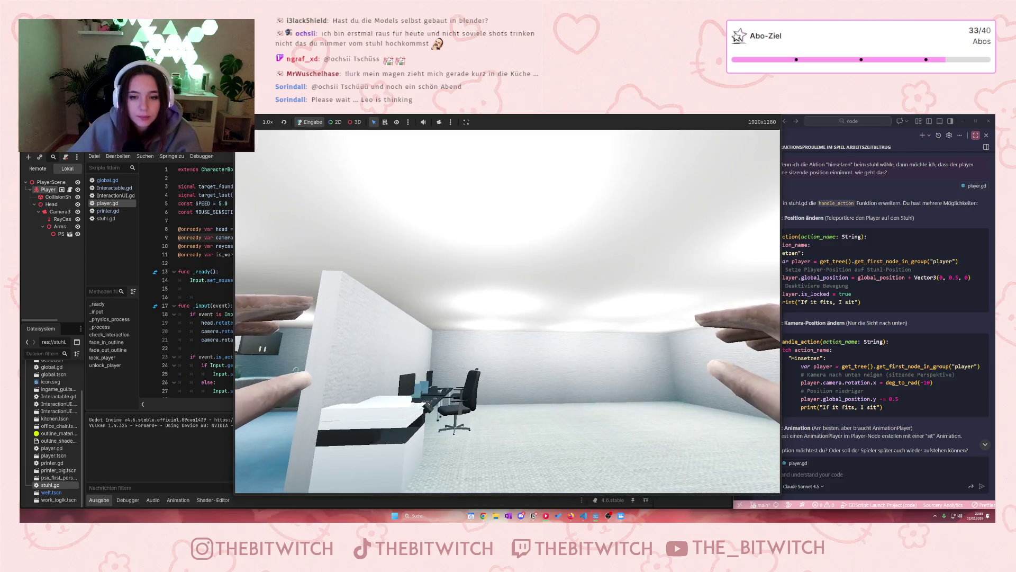
key("w")
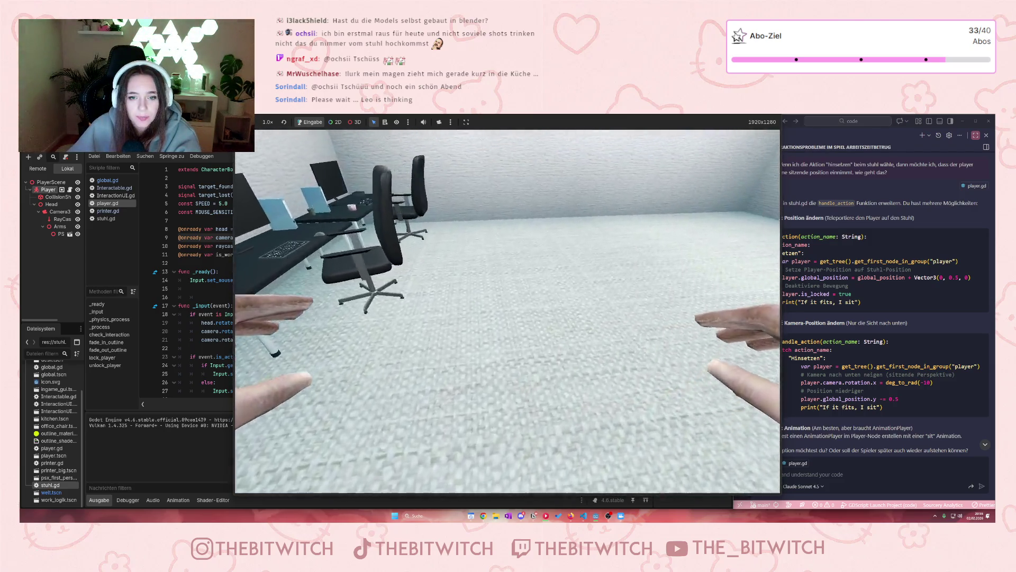
key("w")
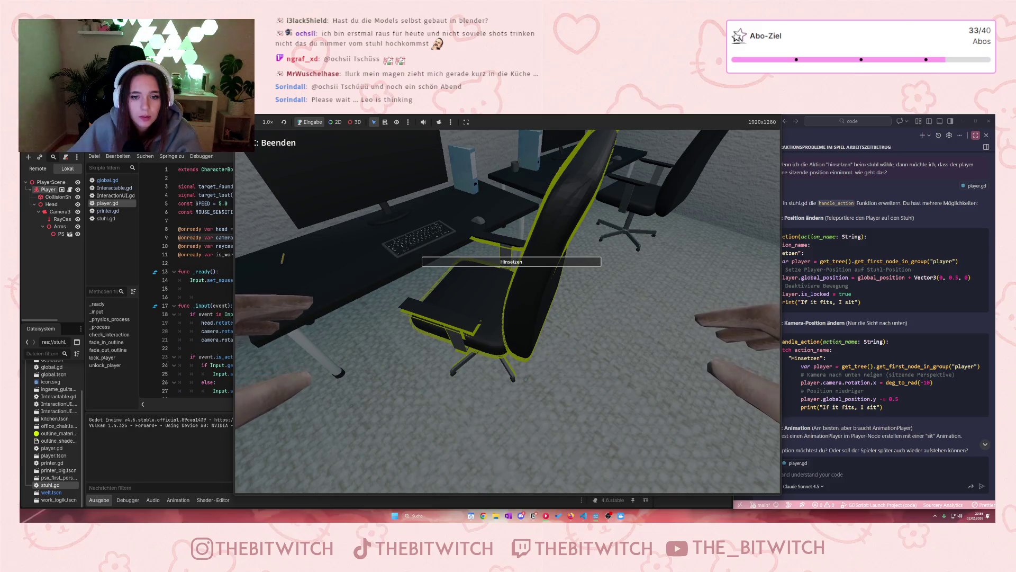
key("e")
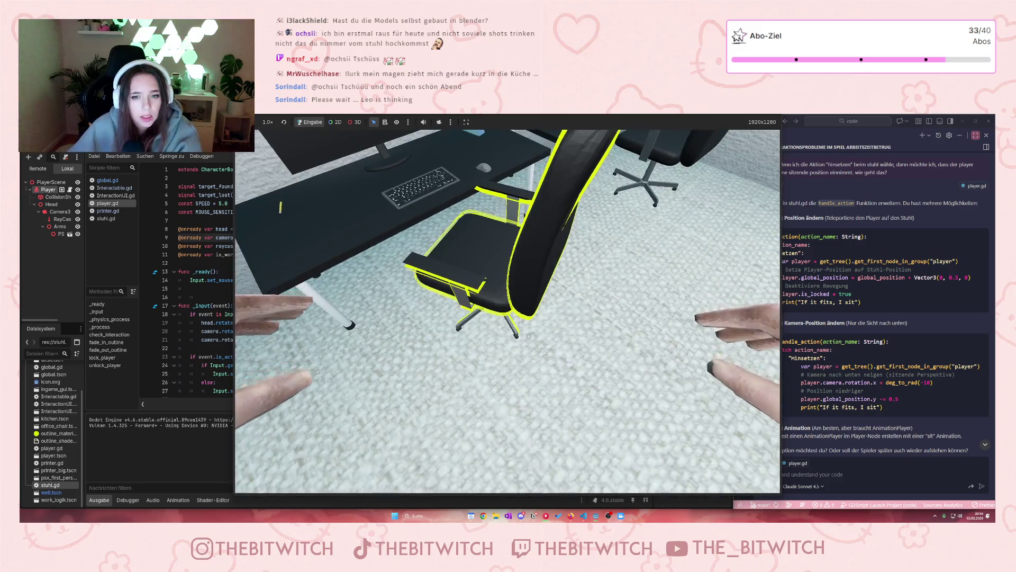
key("w")
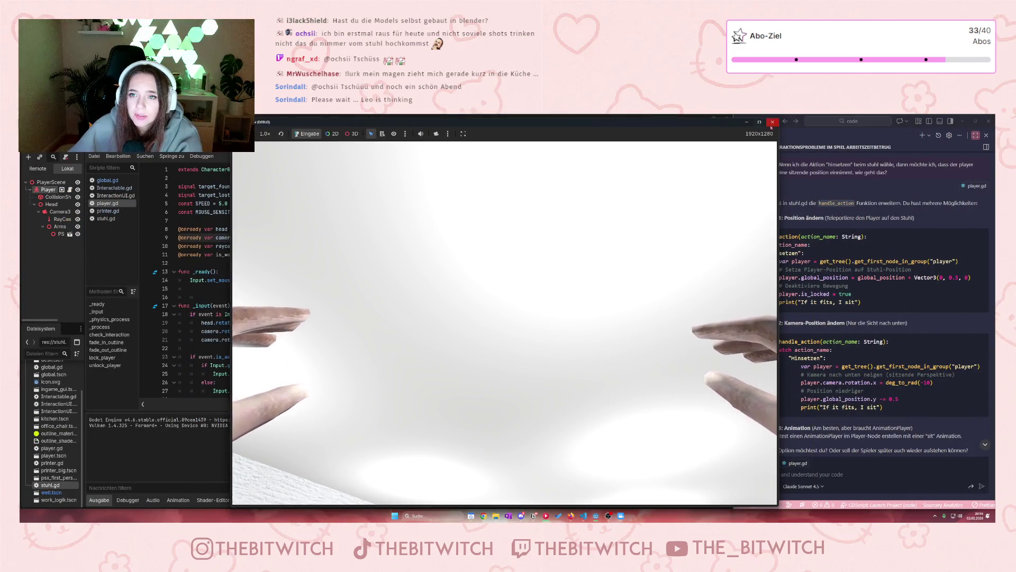
left_click(771, 125)
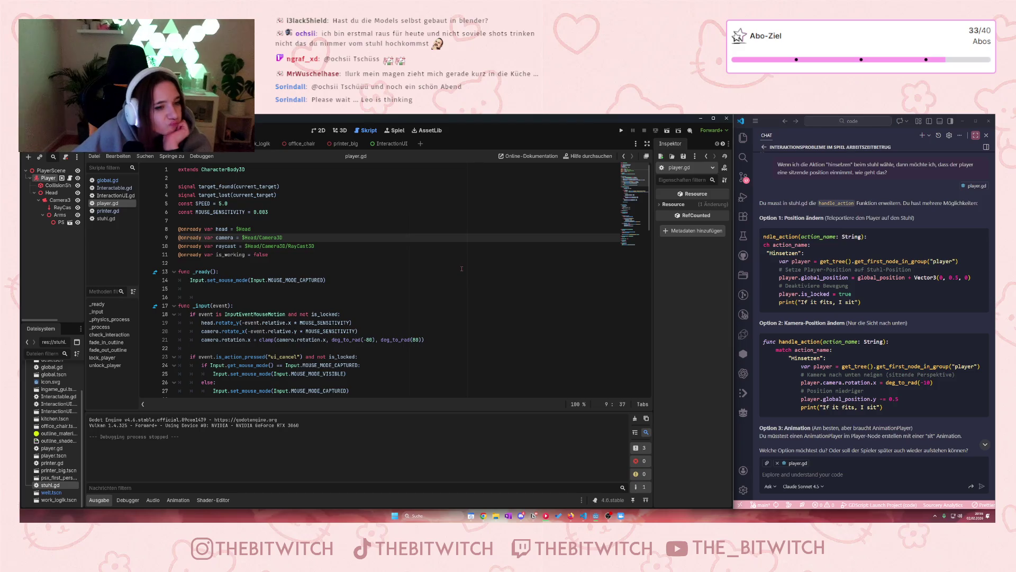
Scroll down and back up through player.gd, then switch to the stuhl.gd chair script
scroll(462, 268, "down", 6)
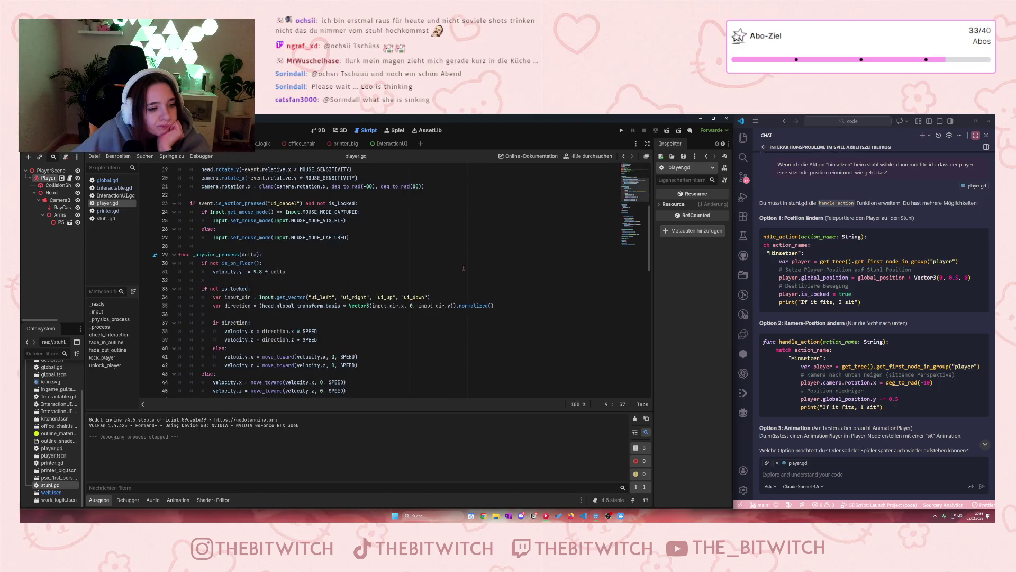
scroll(463, 269, "down", 17)
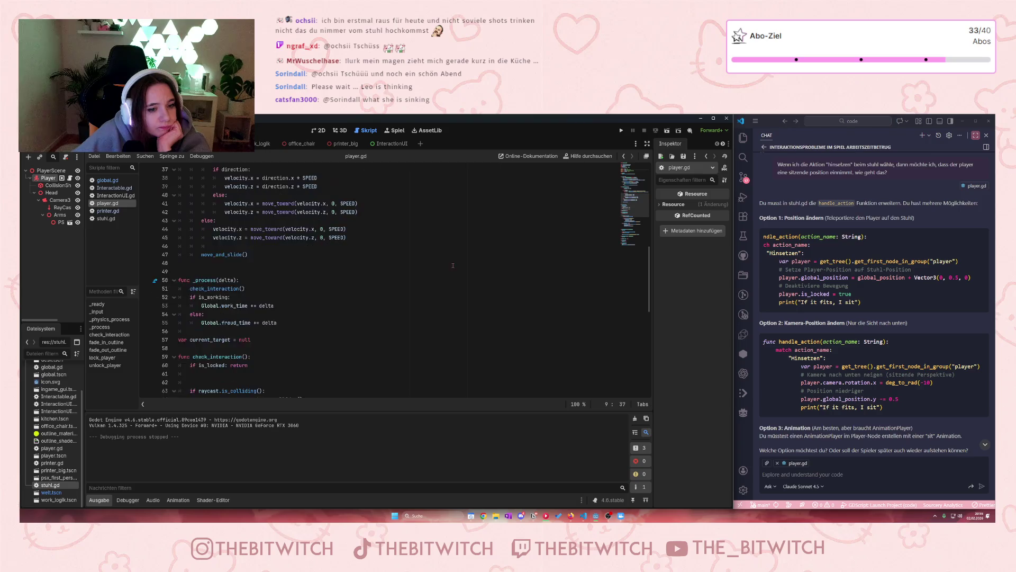
scroll(445, 272, "down", 1)
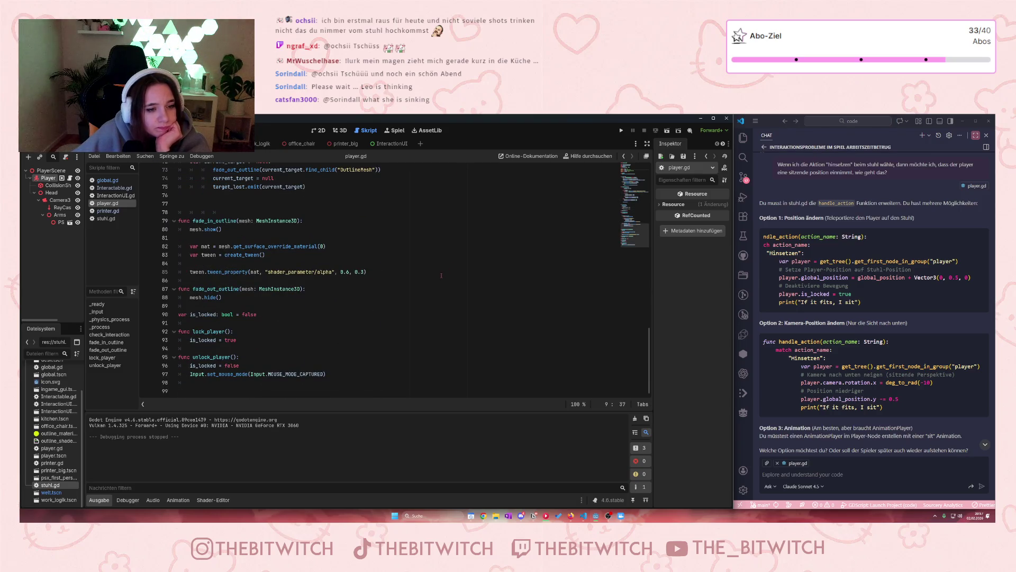
scroll(444, 270, "up", 3)
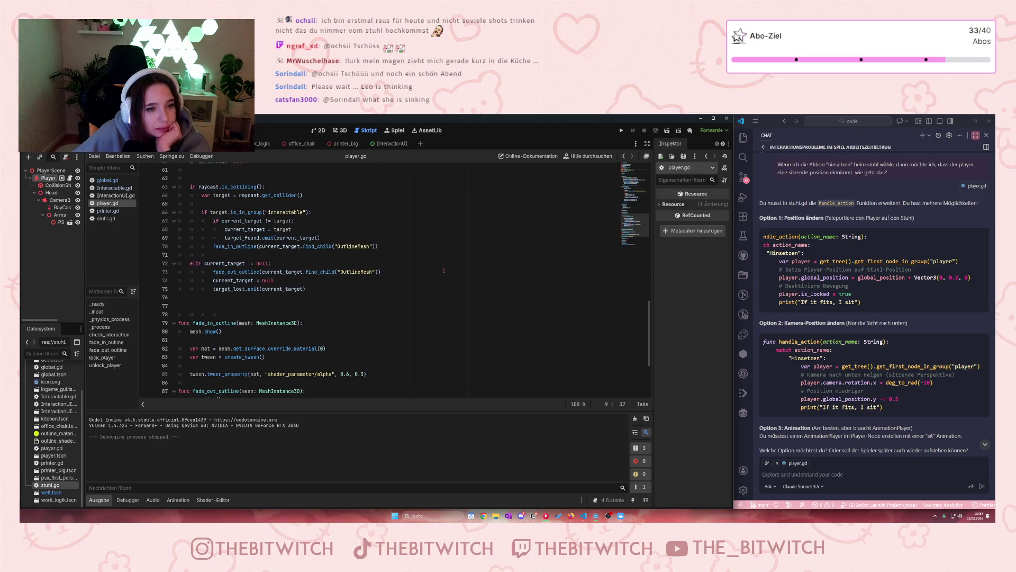
scroll(443, 270, "up", 6)
scroll(442, 270, "up", 4)
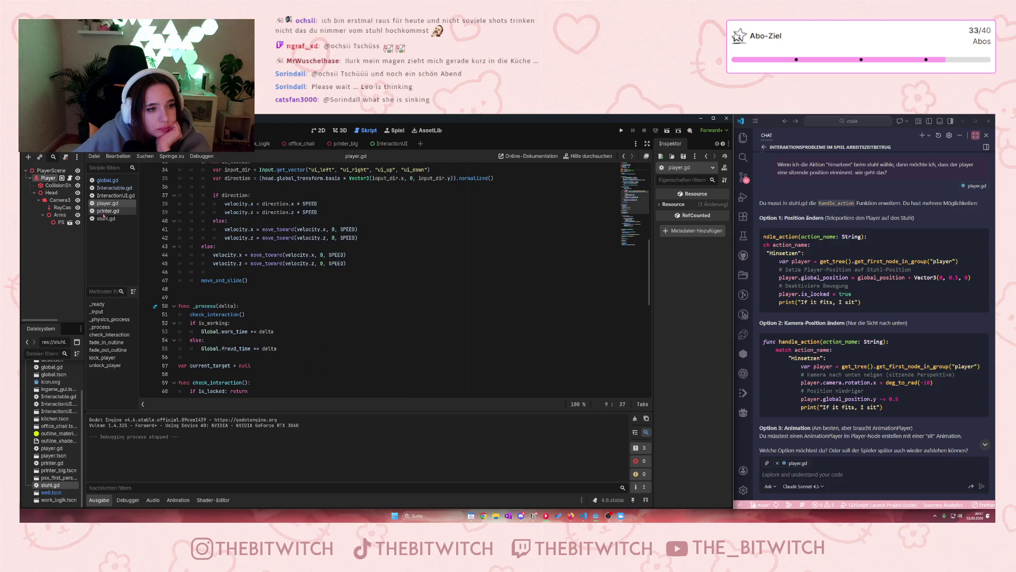
left_click(103, 218)
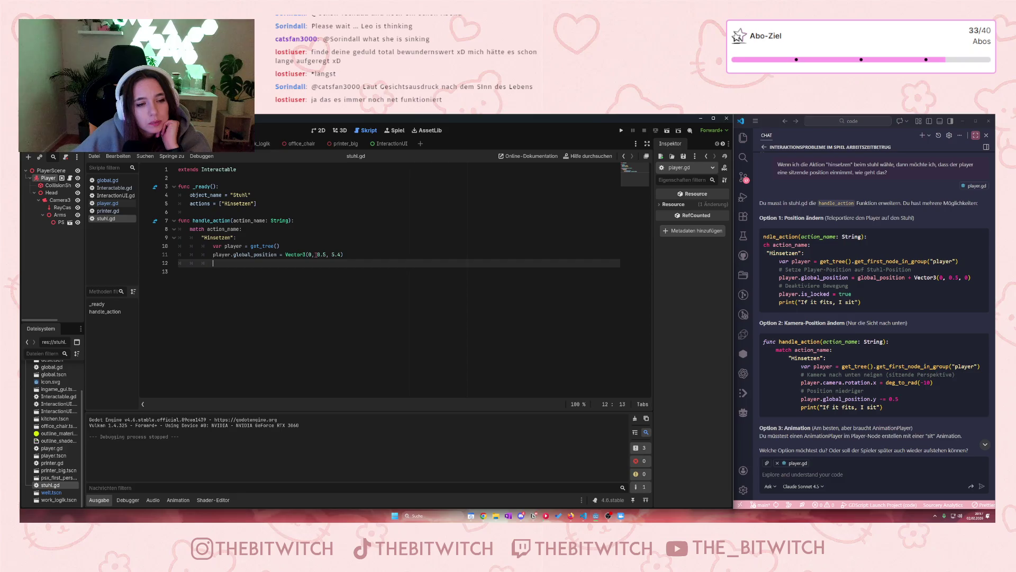
Following the chat's suggestion, insert 'global_position + ' before Vector3 on line 11, save, and run
mouse_move(316, 255)
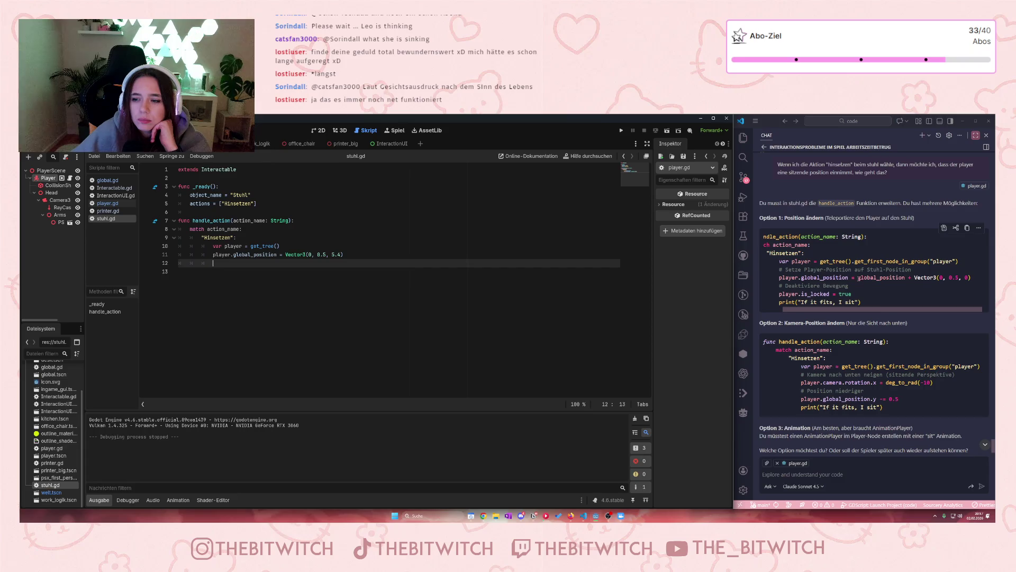
left_click(905, 278)
left_click(912, 278)
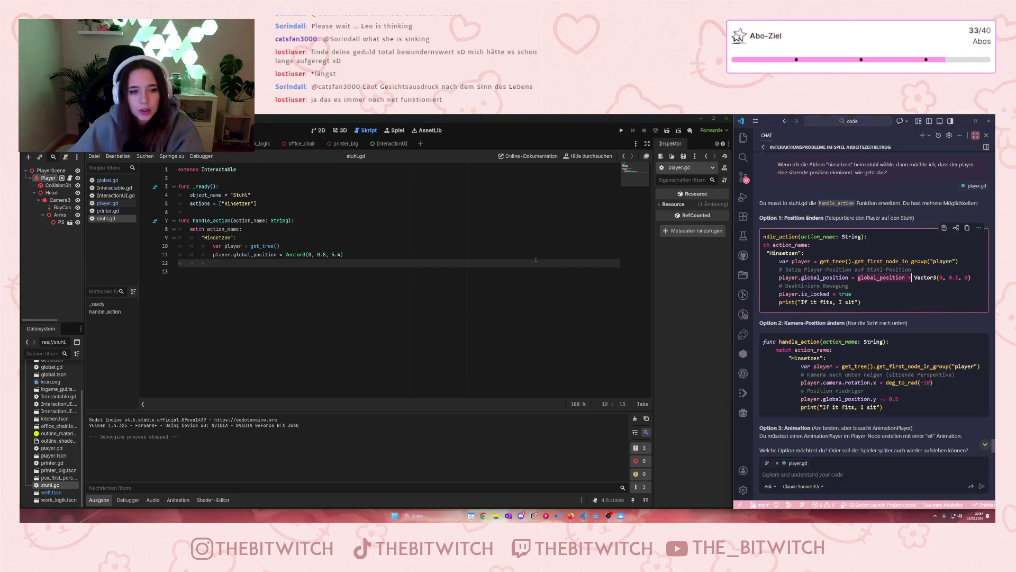
left_click(300, 255)
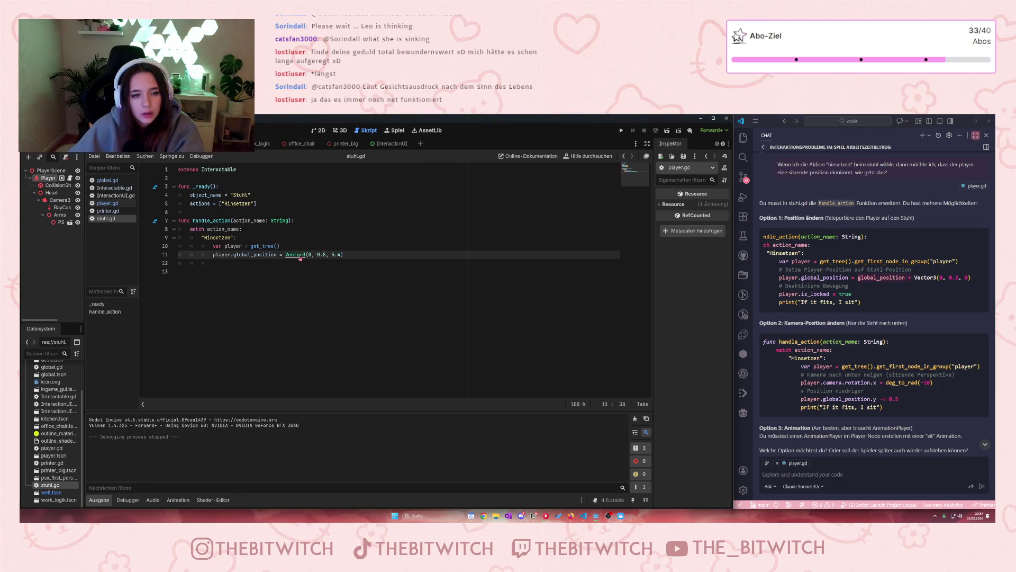
type("global_position +")
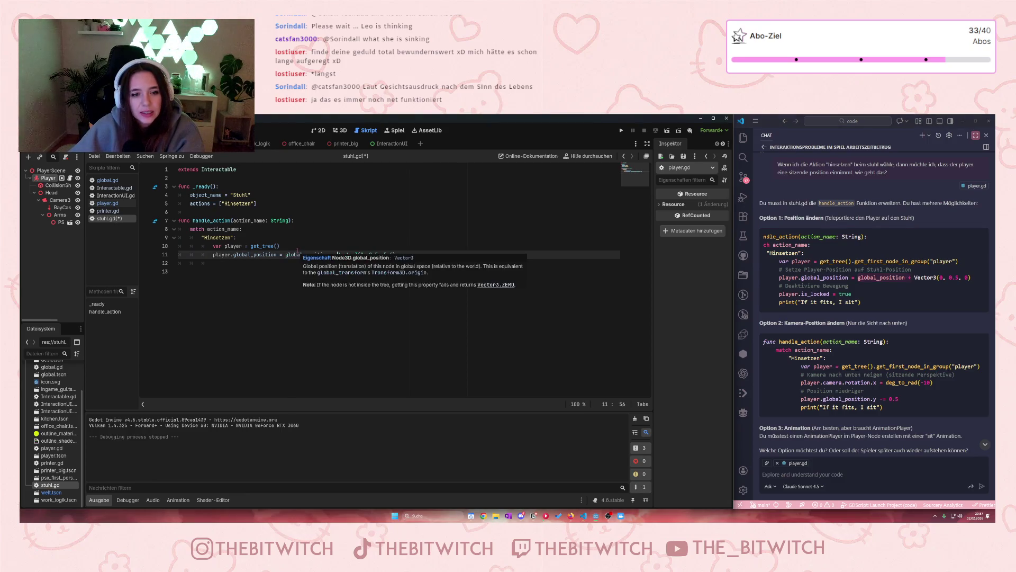
left_click(359, 340)
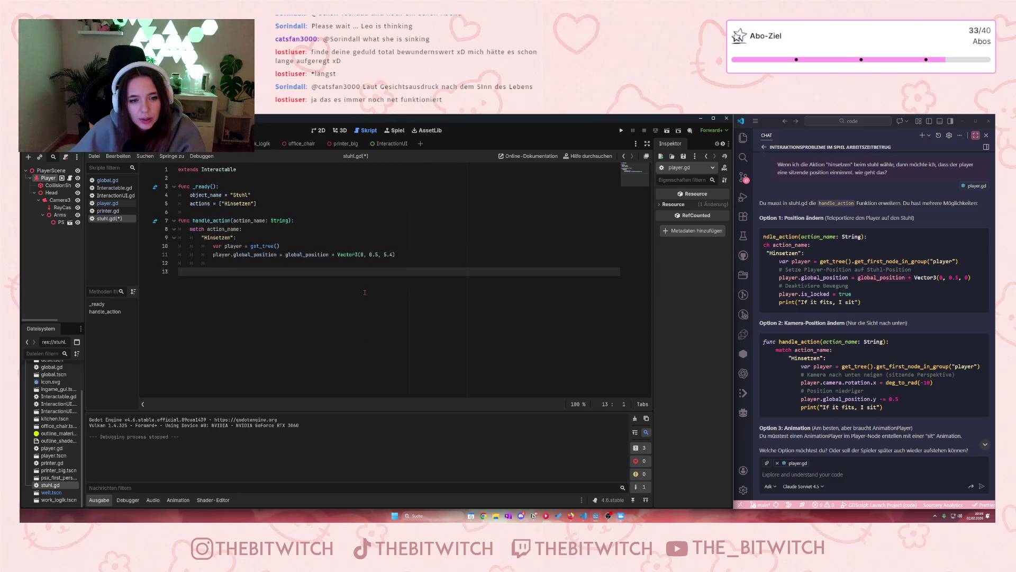
key("ctrl+s")
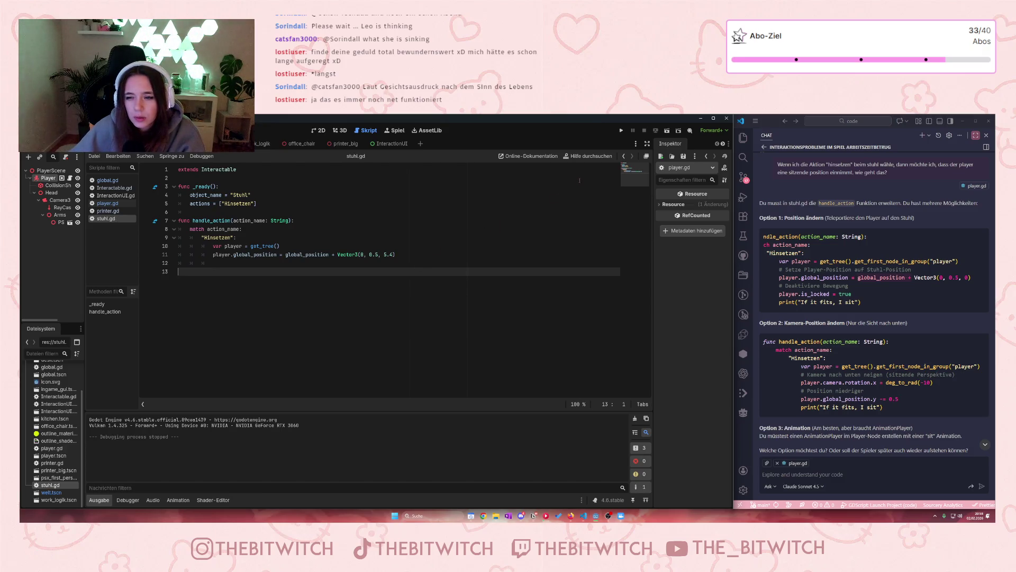
left_click(621, 130)
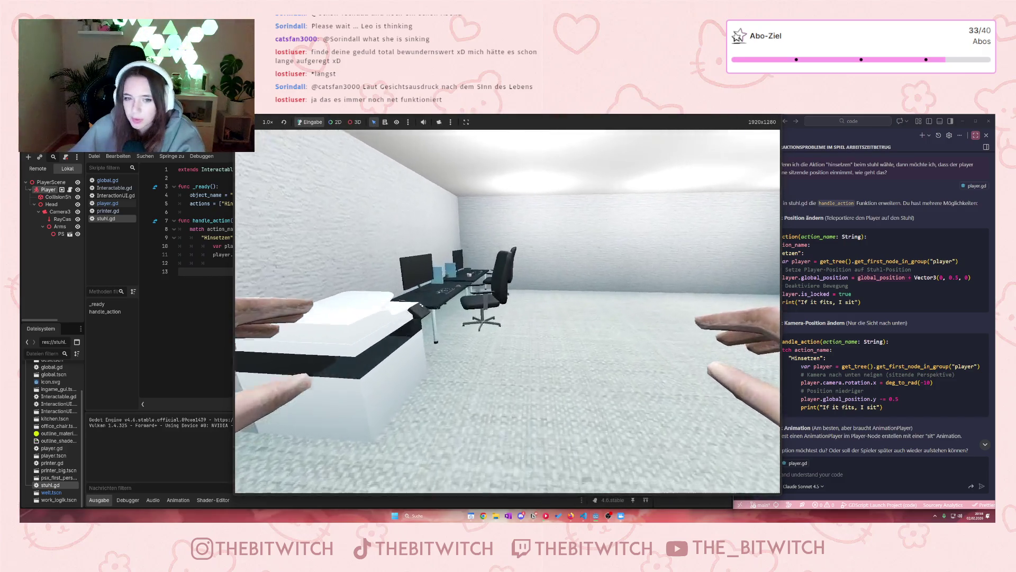
key("w")
key("e")
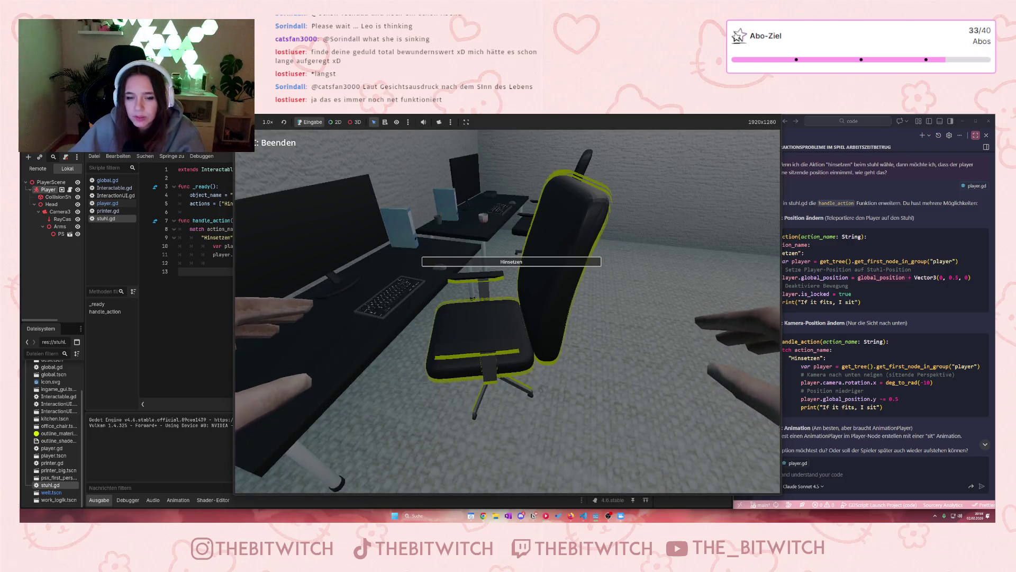
key("Escape")
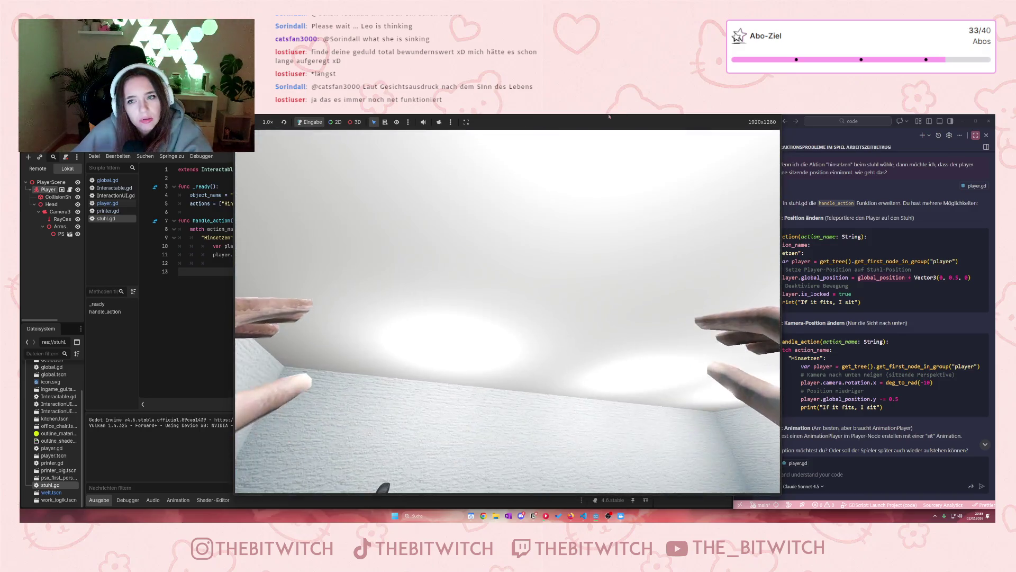
key("F11")
key("F11")
key("F8")
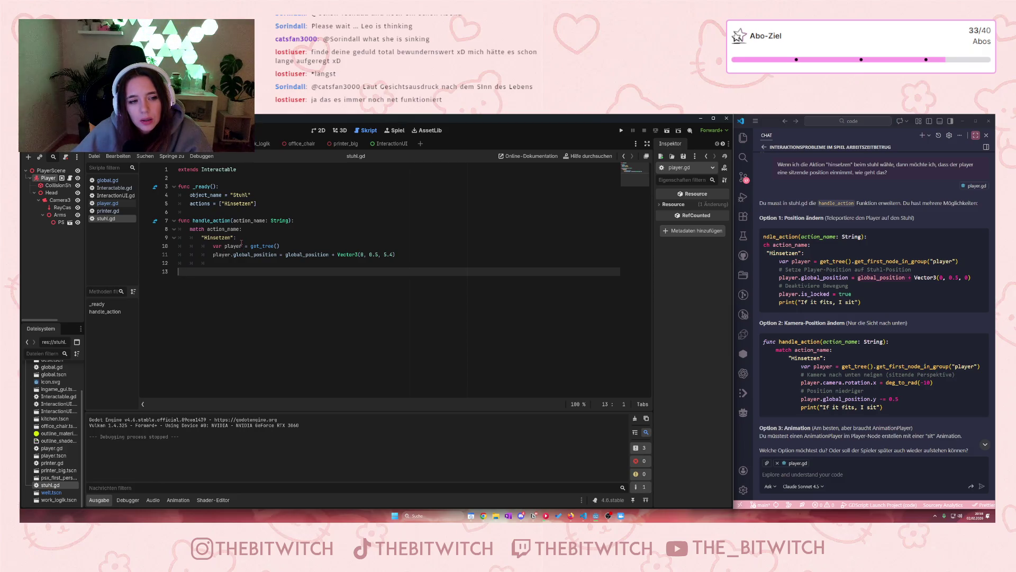
Relaunch the game, walk to the office chair, trigger sit-down, and stop the frozen game
key("F5")
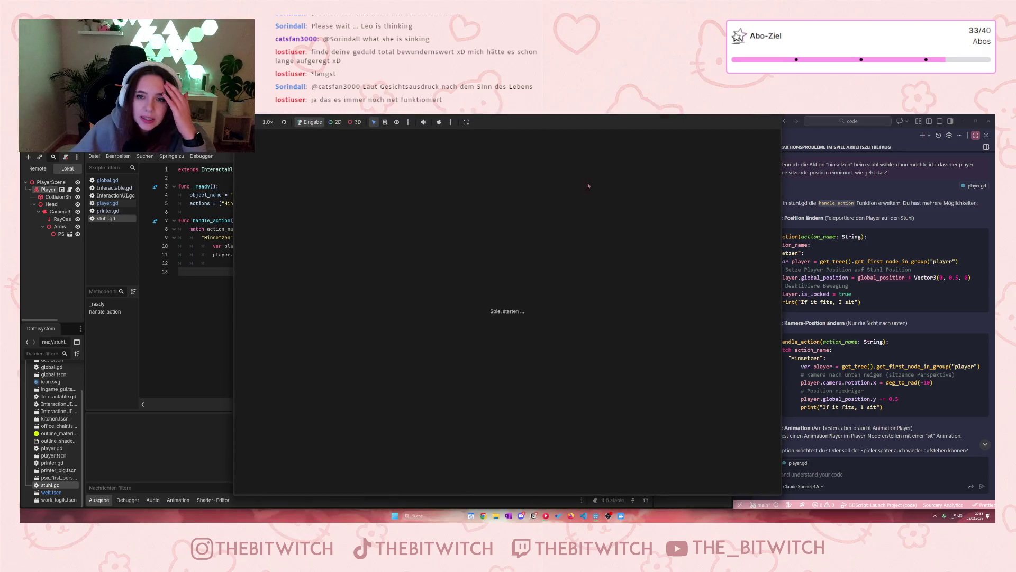
key("w")
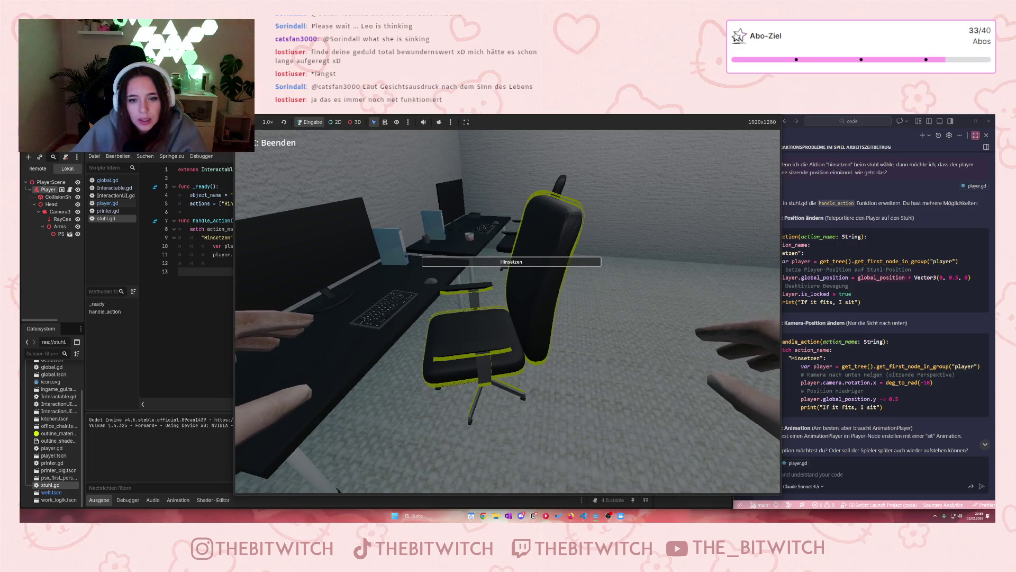
key("Return")
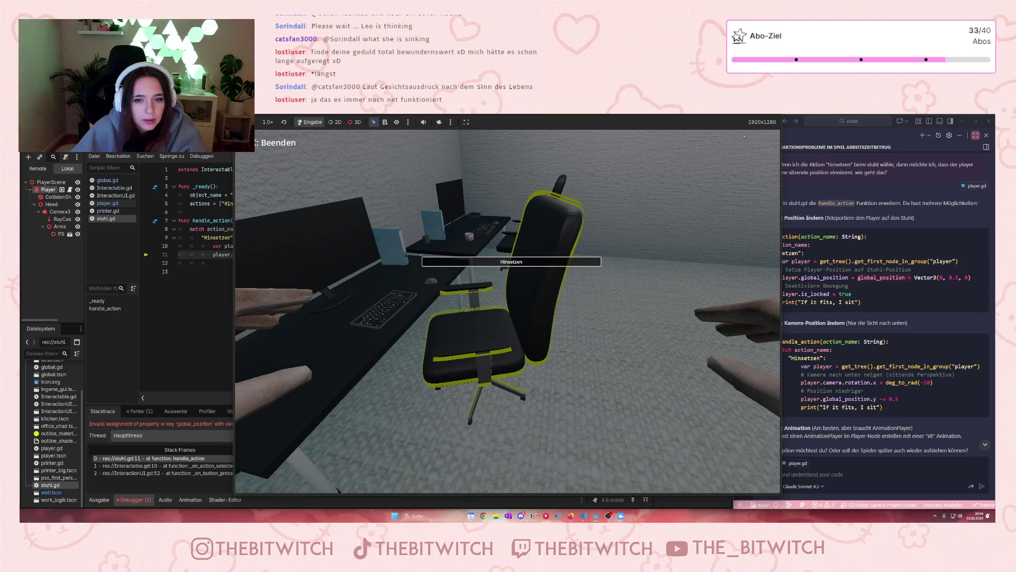
key("Escape")
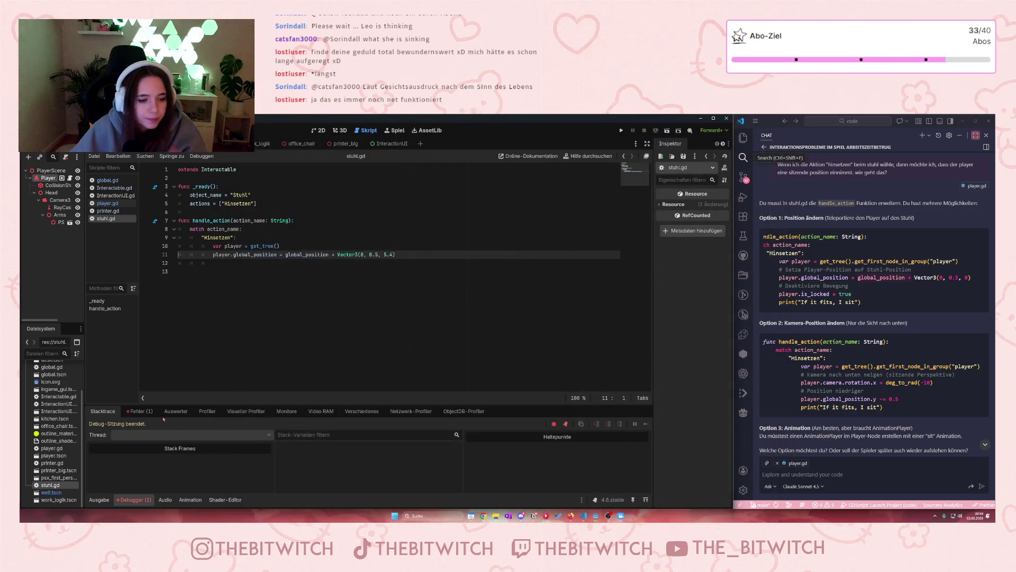
Expand the global_position assignment error's stacktrace in the Fehler tab, then select 'global_position +' on line 11
left_click(140, 411)
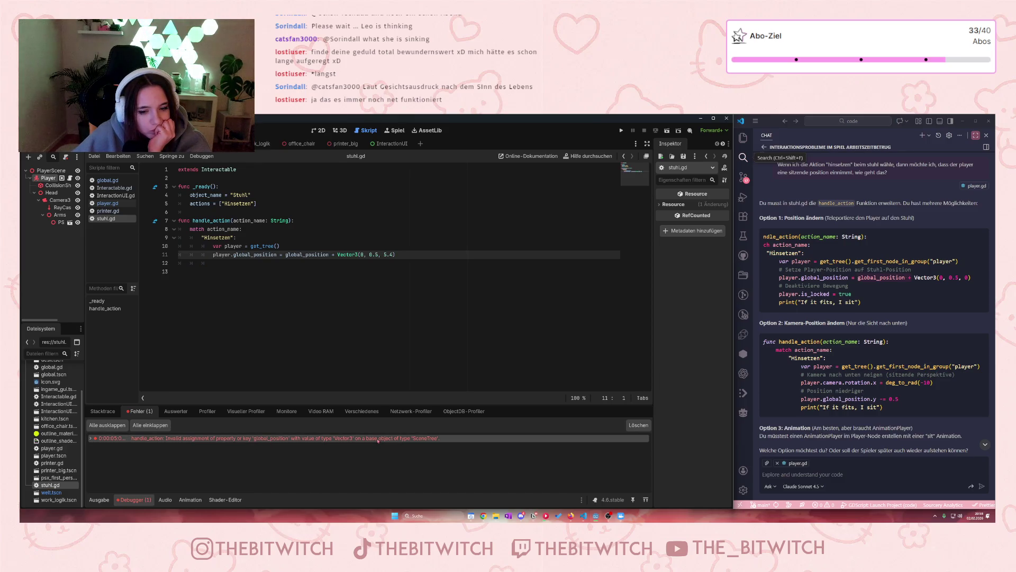
mouse_move(353, 438)
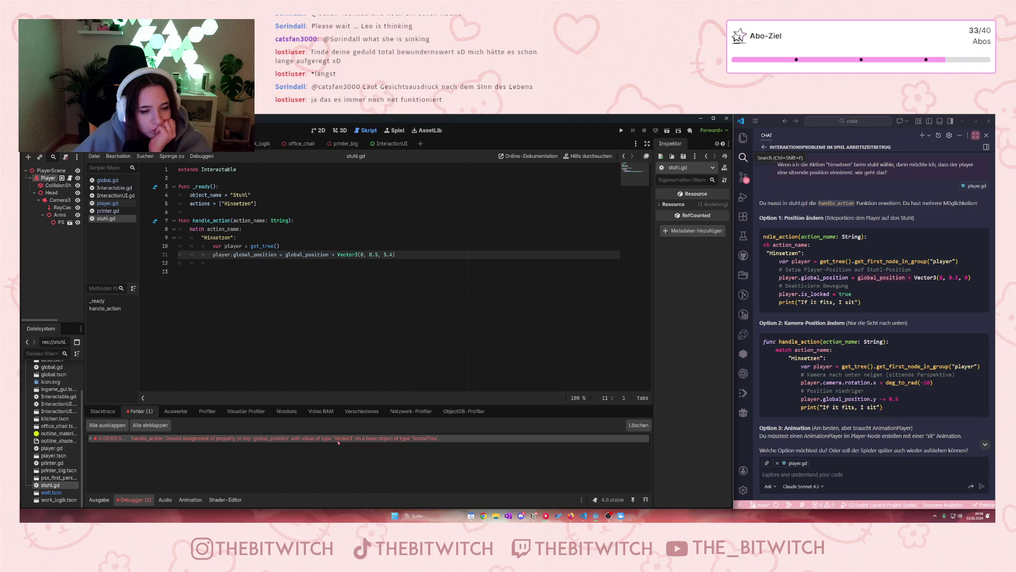
double_click(338, 439)
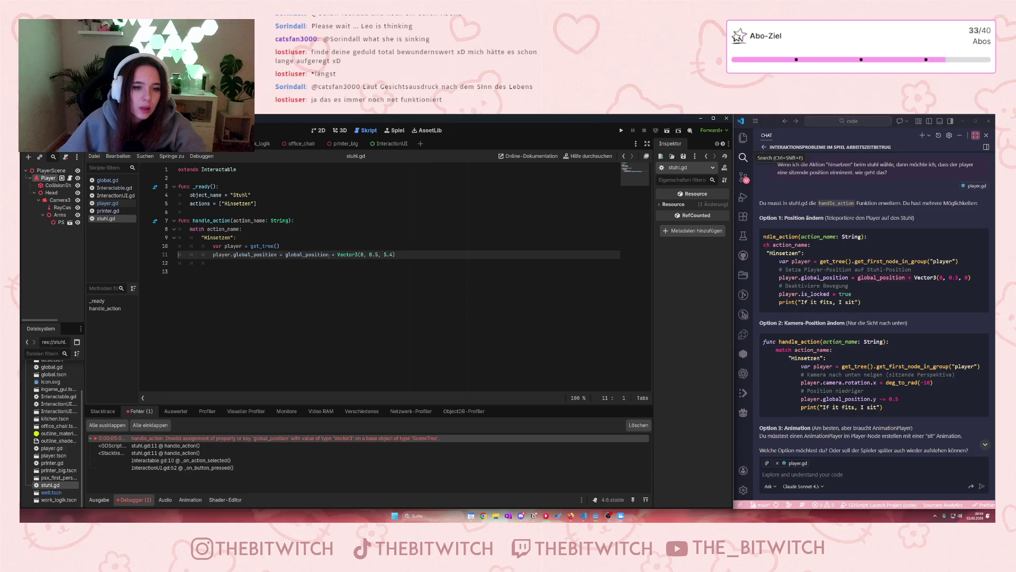
left_click_drag(336, 255, 285, 255)
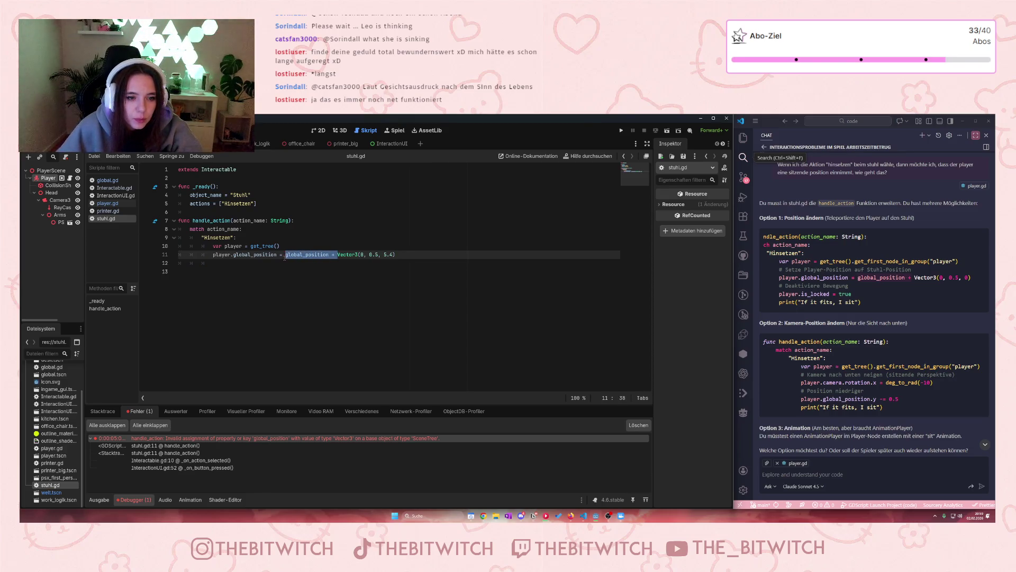
Delete 'global_position + ' on line 11, save, run the game, trigger Hinsetzen and stop
key("BackSpace")
key("ctrl+s")
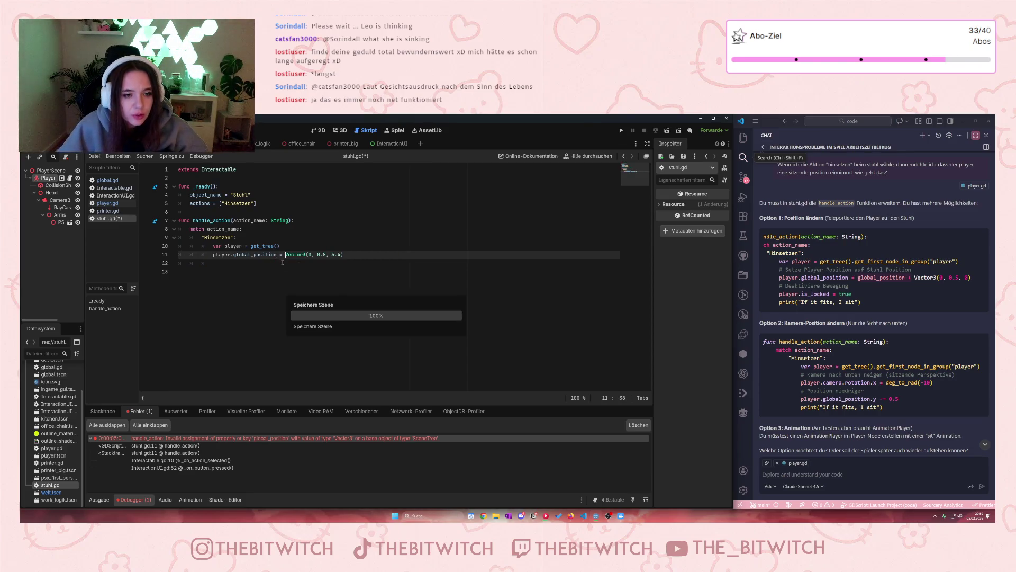
left_click(622, 130)
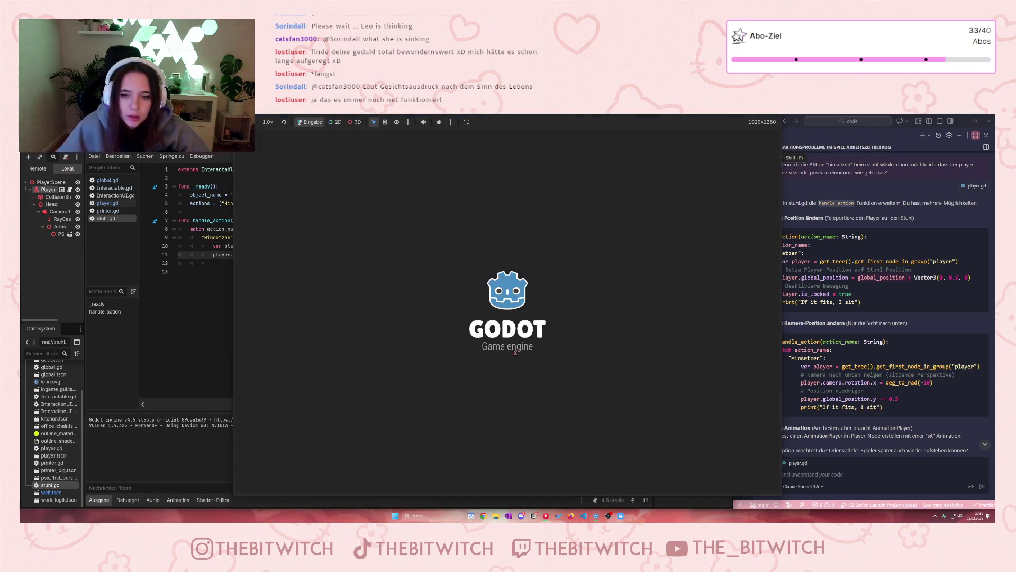
key("w")
key("e")
key("Return")
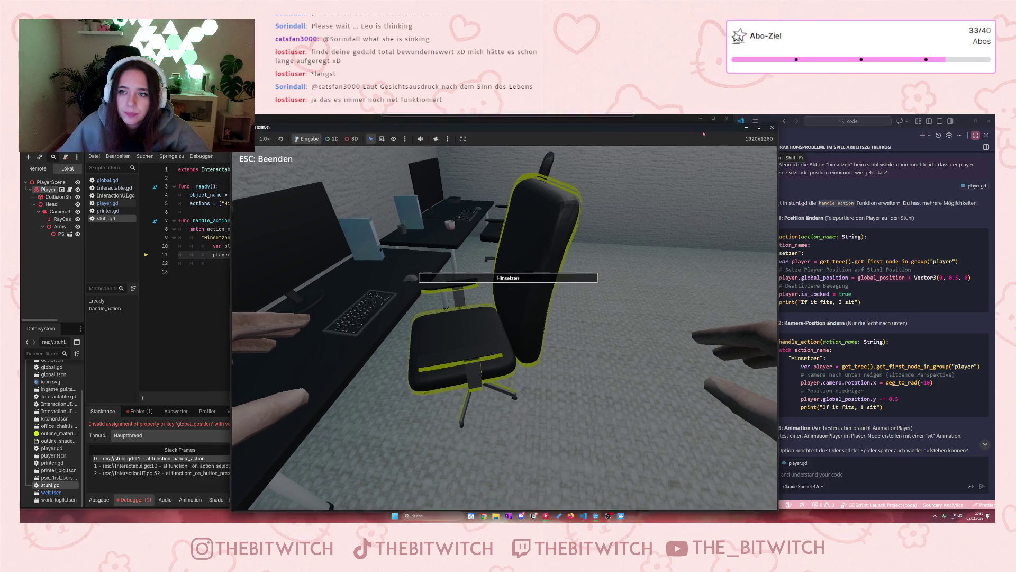
key("F8")
Compare the Fehler list with the output log and pick the SceneTree error entry to copy
left_click(139, 411)
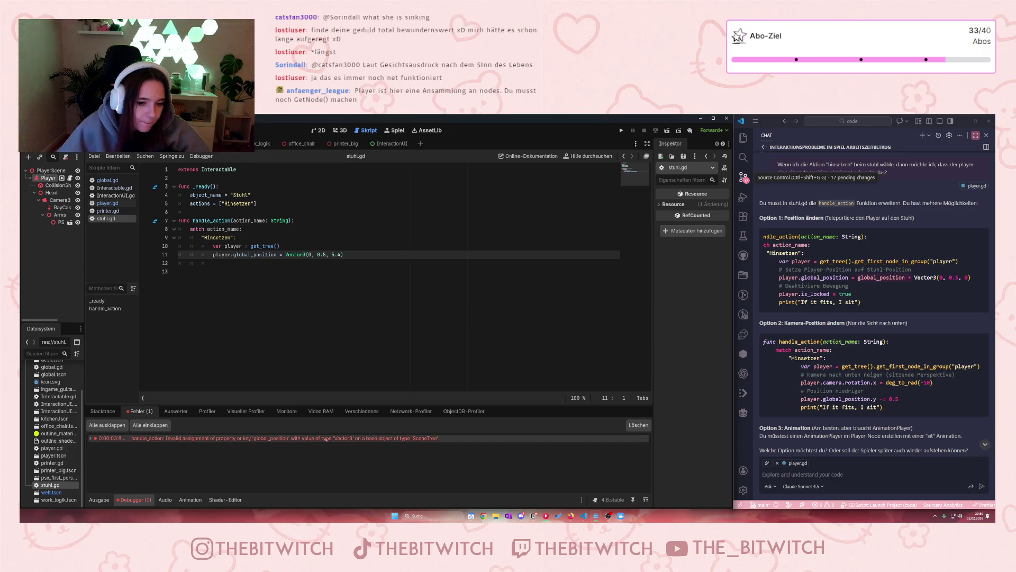
left_click(98, 500)
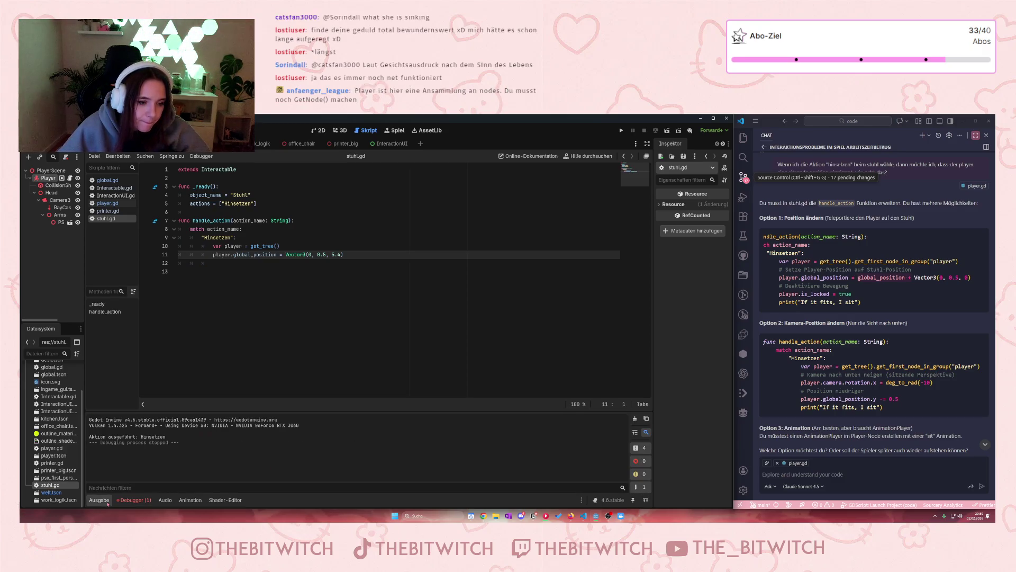
left_click(136, 499)
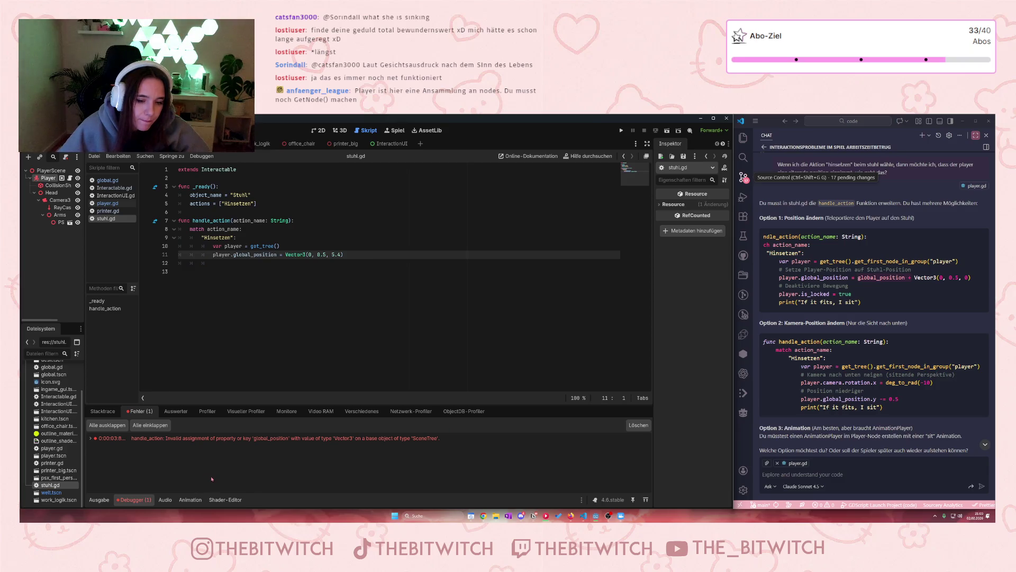
left_click(99, 500)
left_click(145, 501)
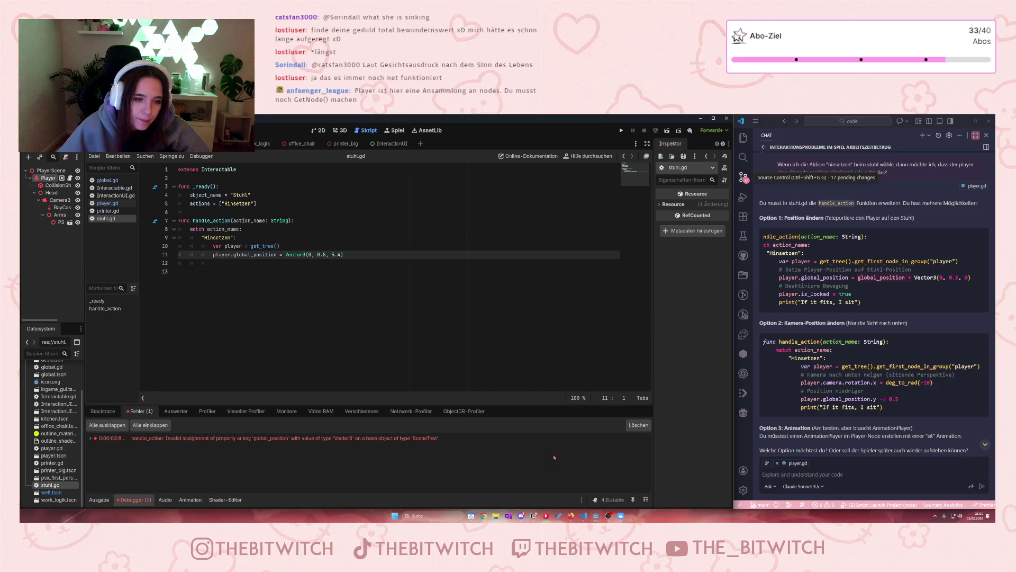
left_click(855, 482)
left_click(349, 438)
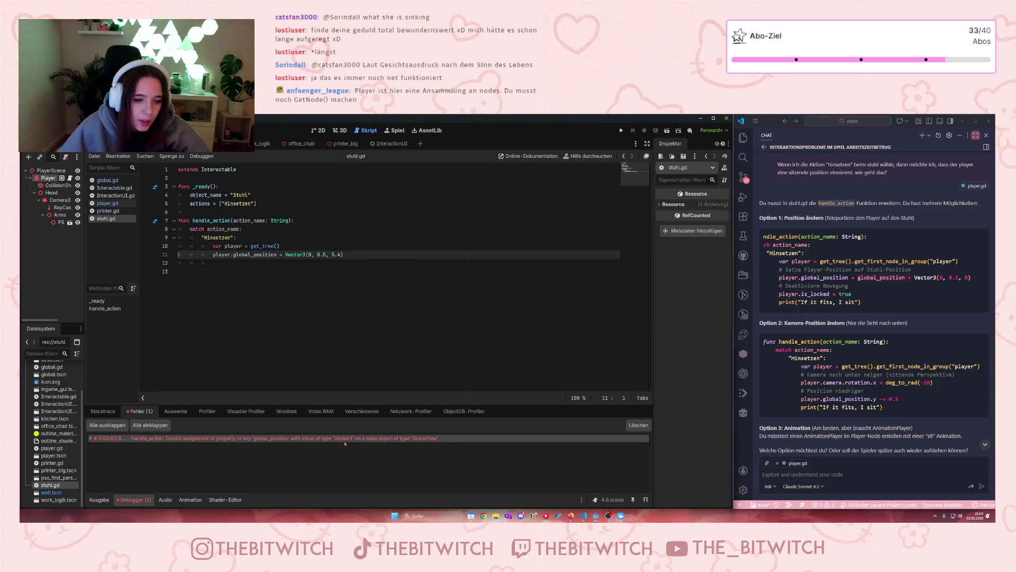
left_click(825, 475)
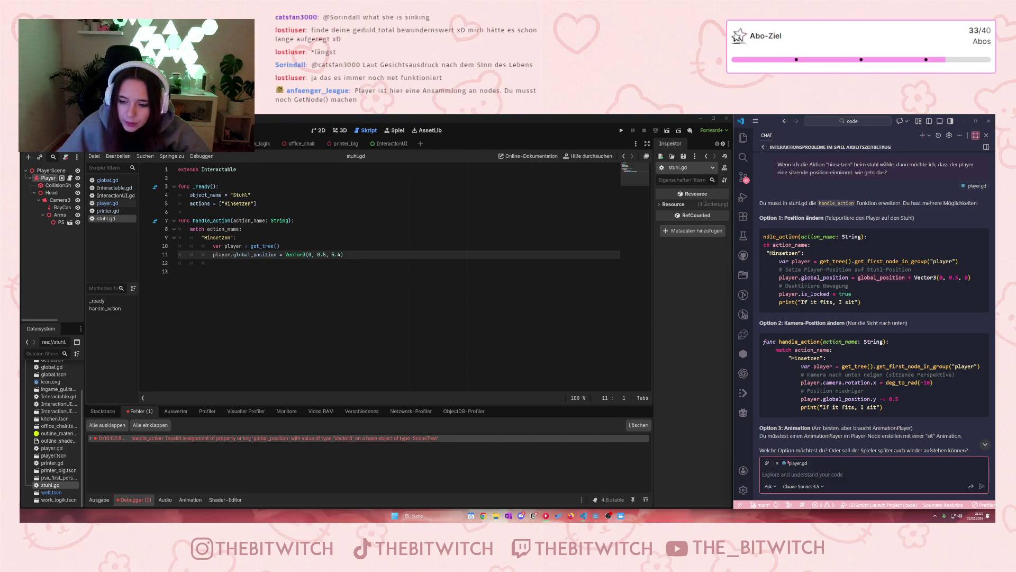
Paste the SceneTree global_position error with its stacktrace into the AI chat and send it
key("ctrl+v")
key("Return")
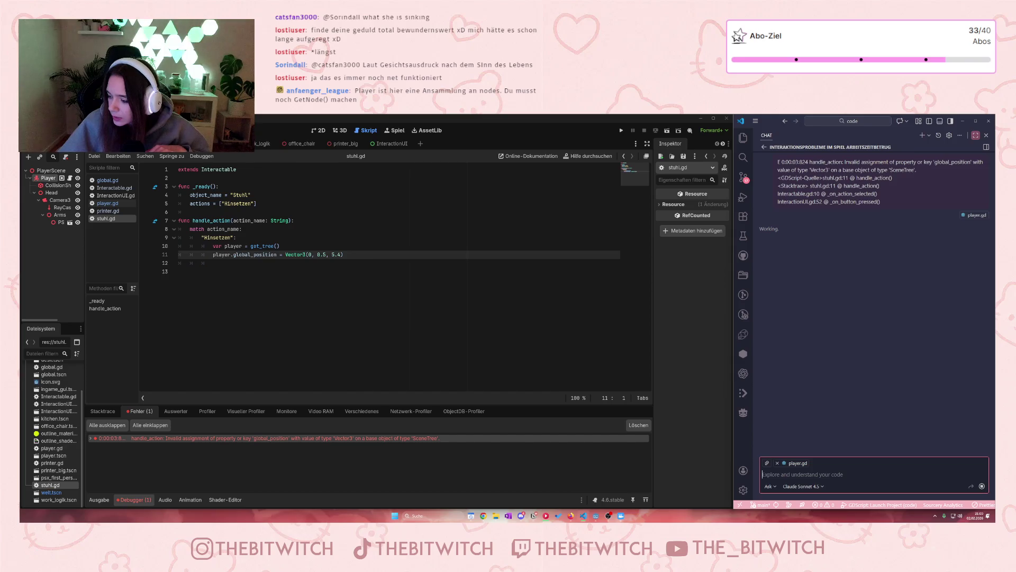
scroll(931, 344, "up", 5)
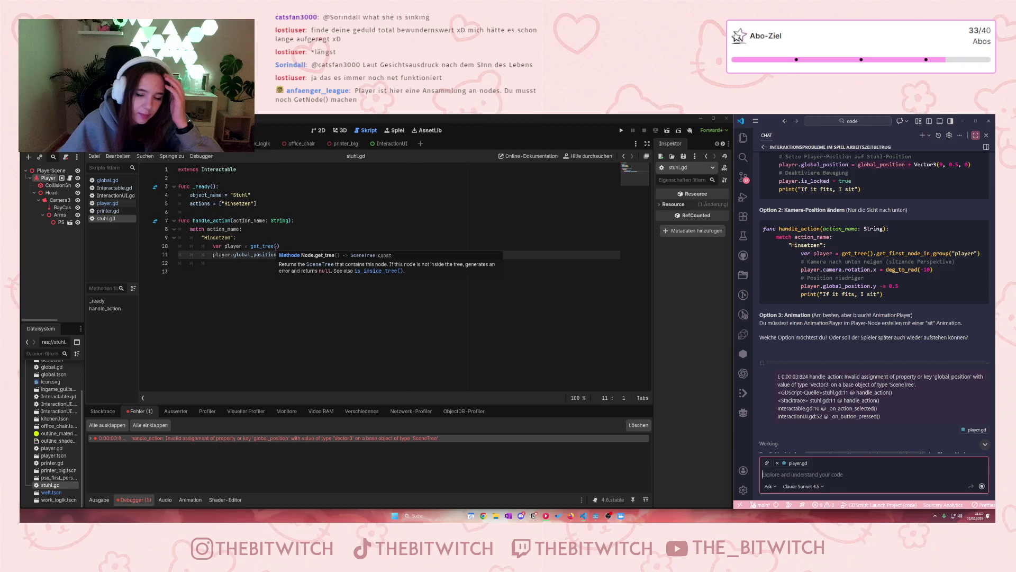
left_click(312, 246)
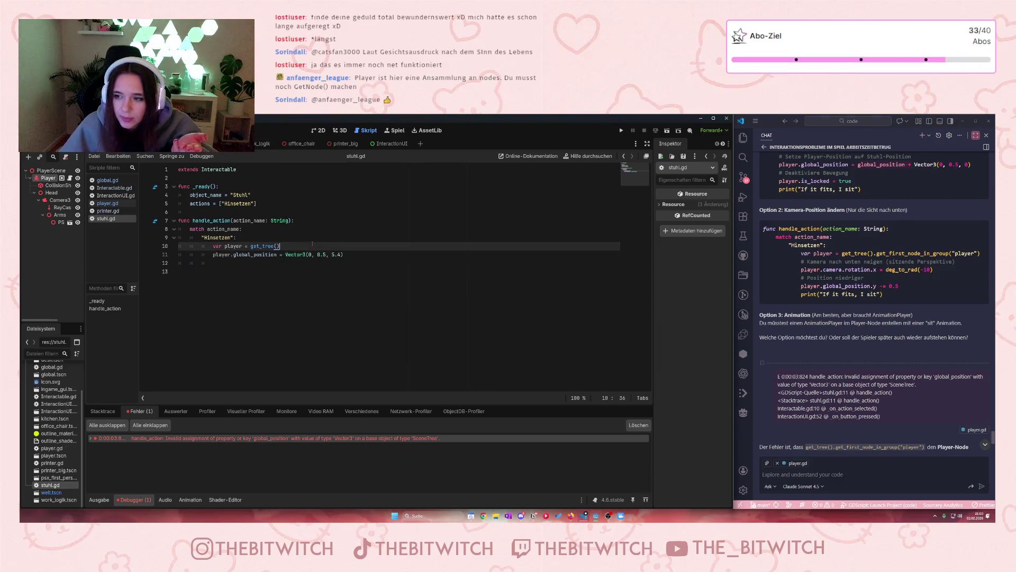
Complete line 10 as get_tree().get_first_node_in_group("player"), save, and run the game with F5
type(".get")
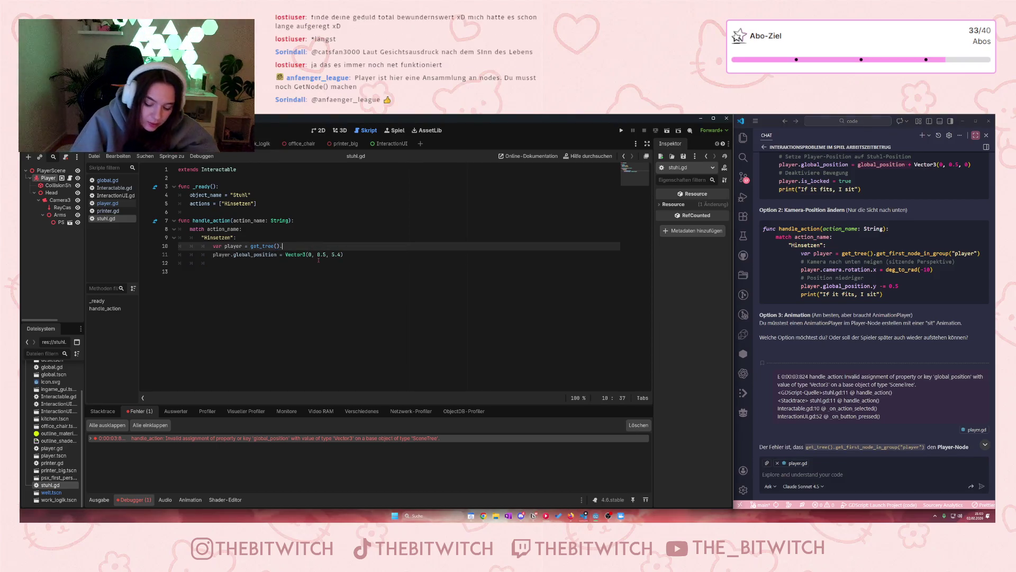
key("Return")
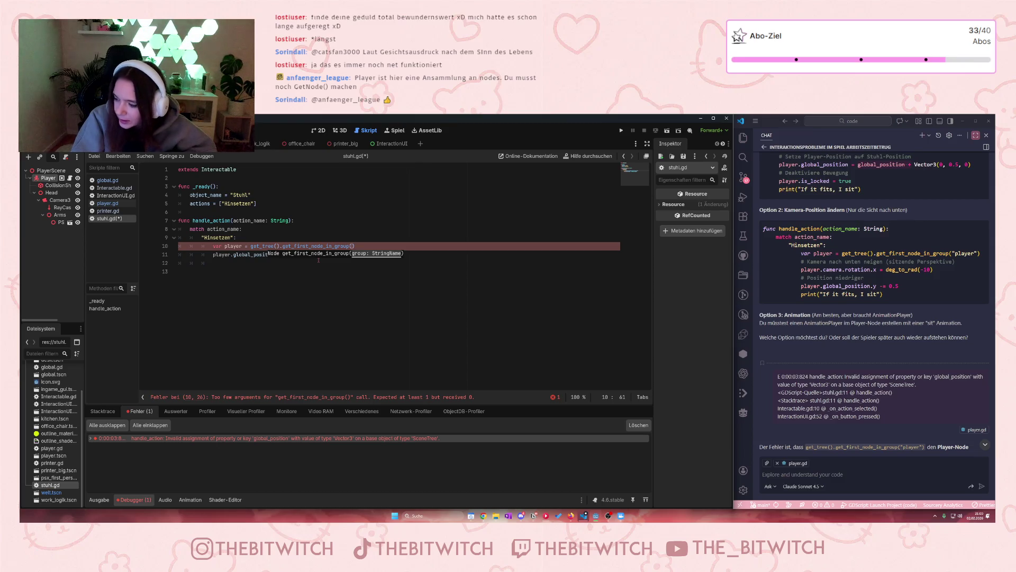
type("\"play")
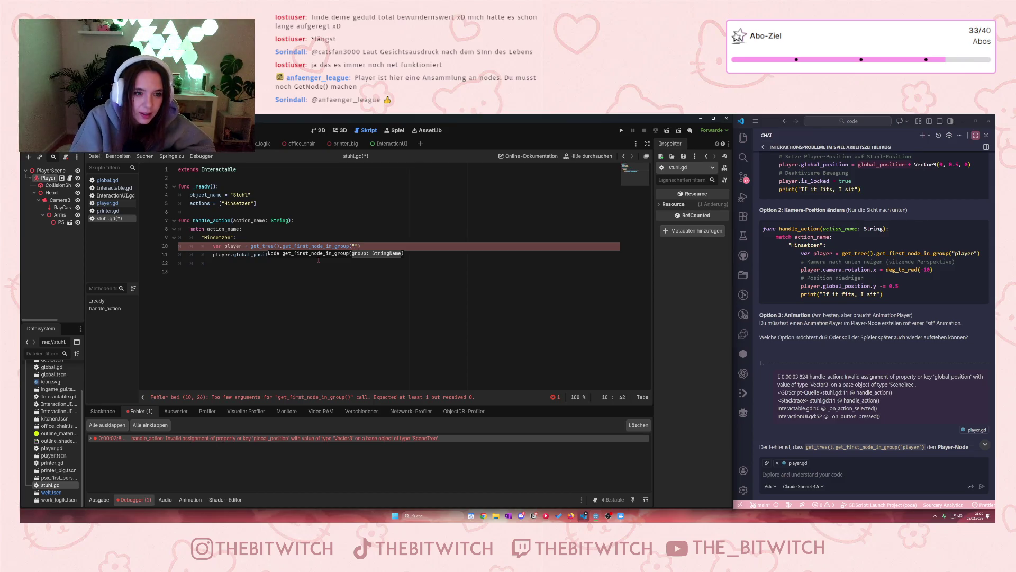
type("er")
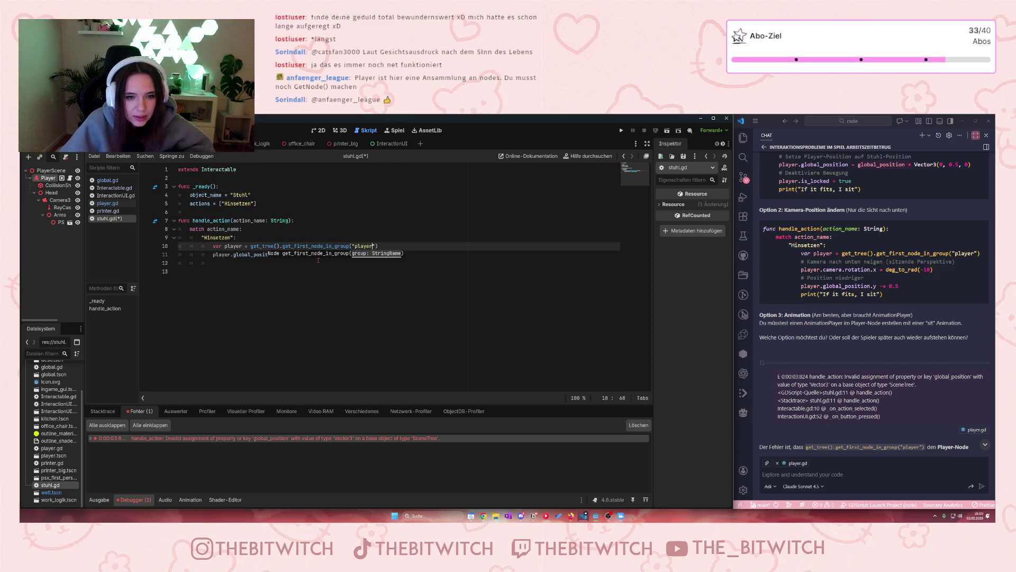
left_click(343, 289)
key("ctrl+s")
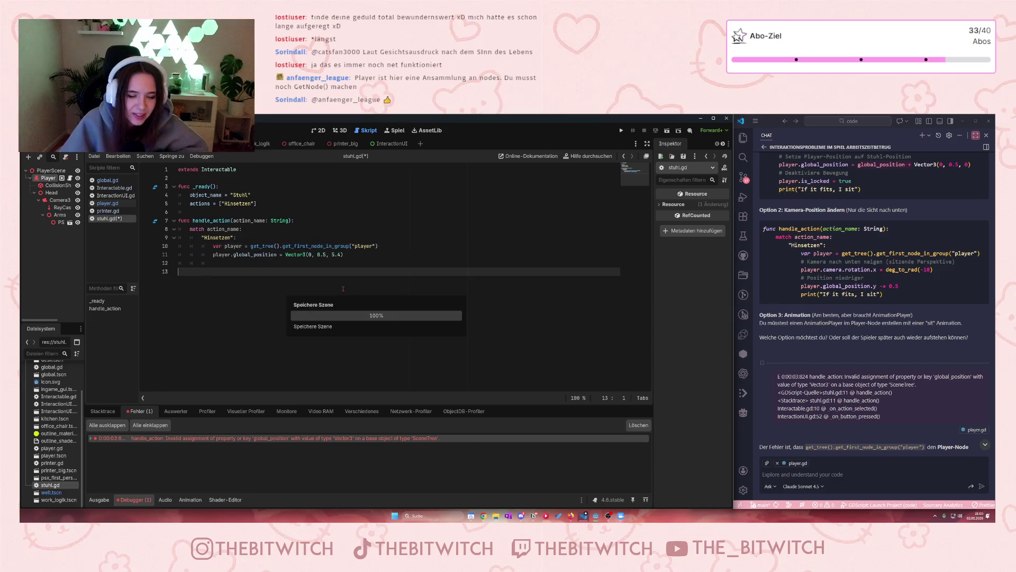
key("F5")
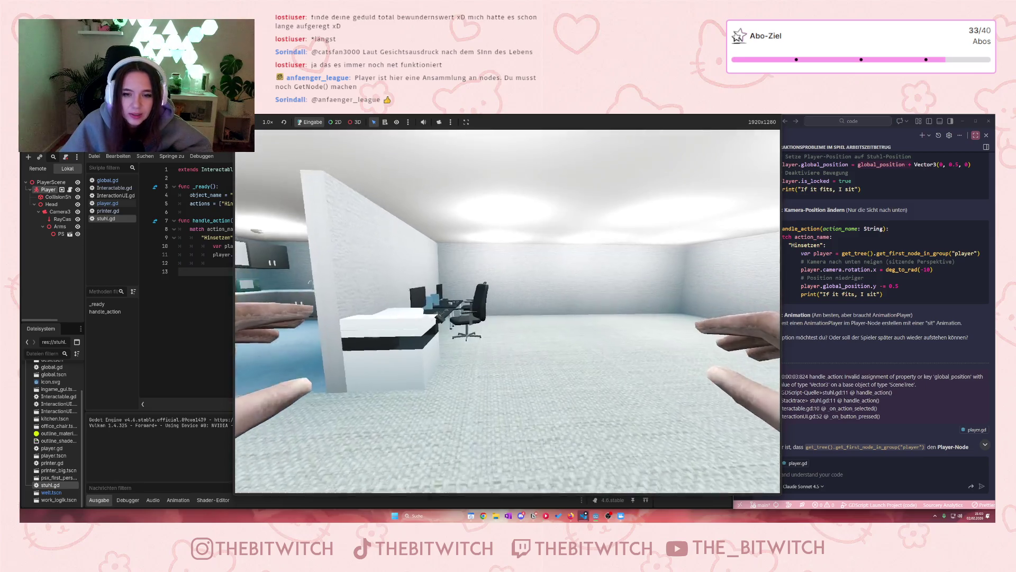
Walk to the office chair, trigger Hinsetzen, move around, then stop the running game
key("w")
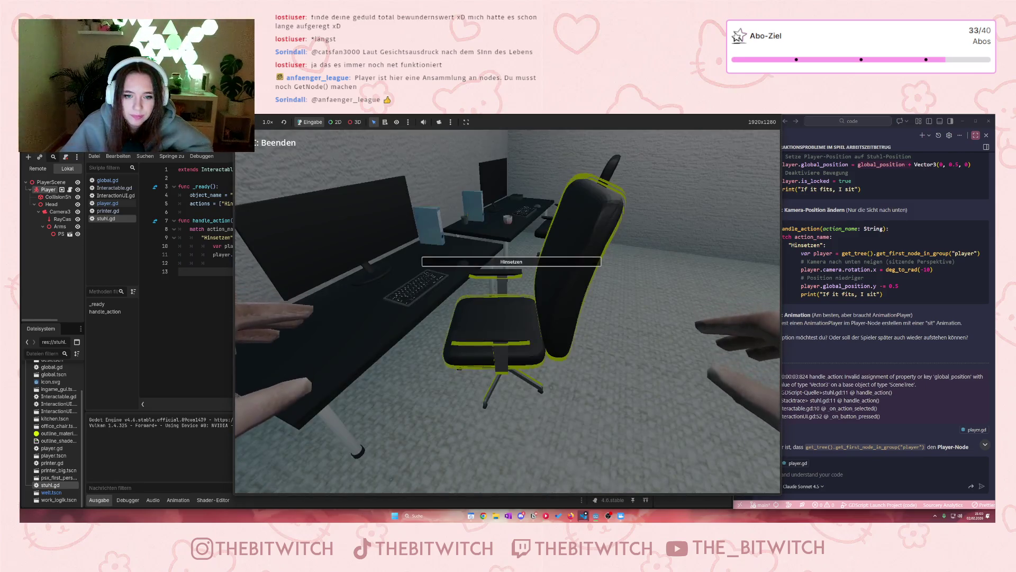
left_click(510, 263)
key("w")
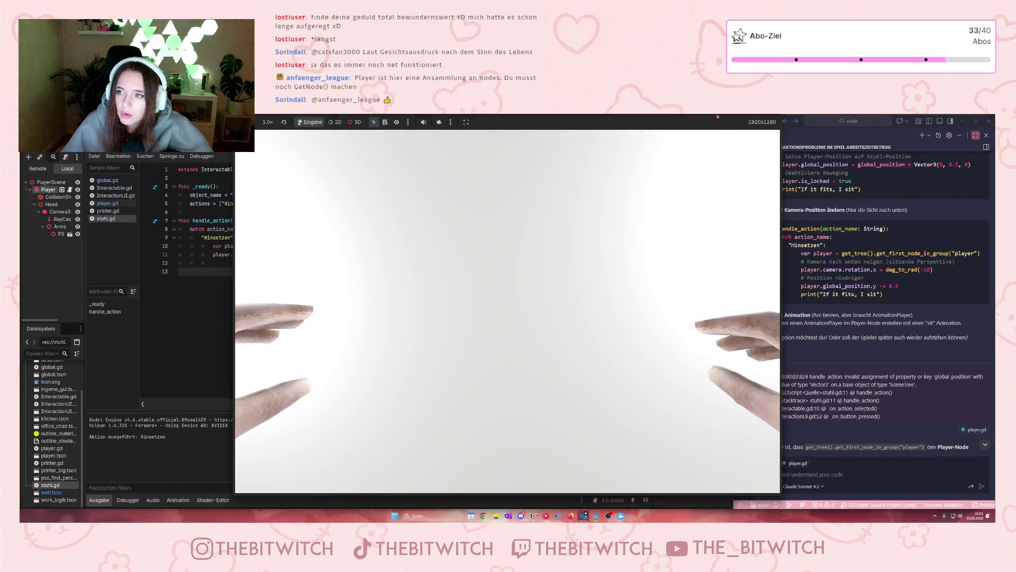
left_click(774, 128)
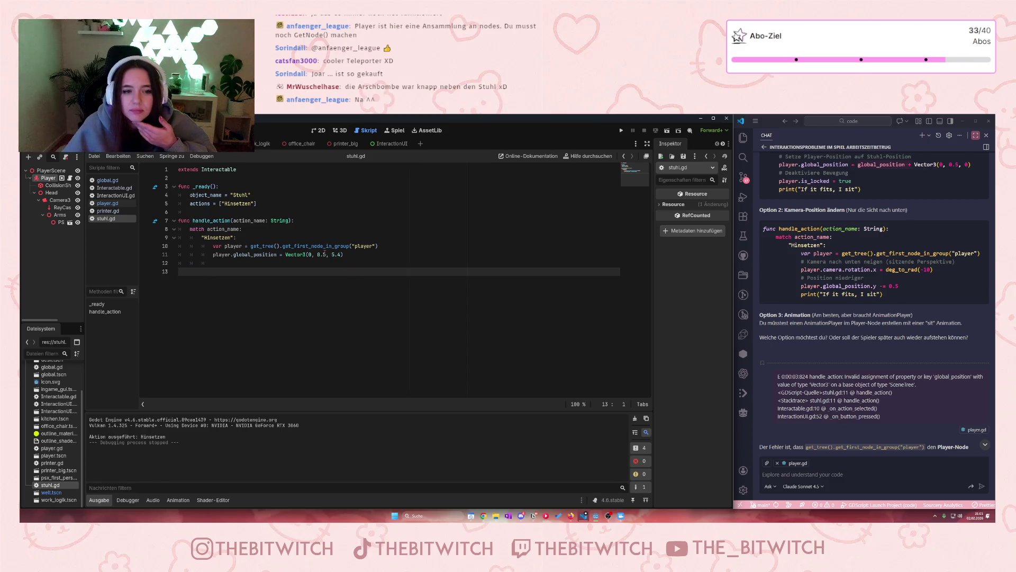
Delete the .5 from the y value and glance at the Welt office scene in 3D
left_click_drag(326, 254, 320, 255)
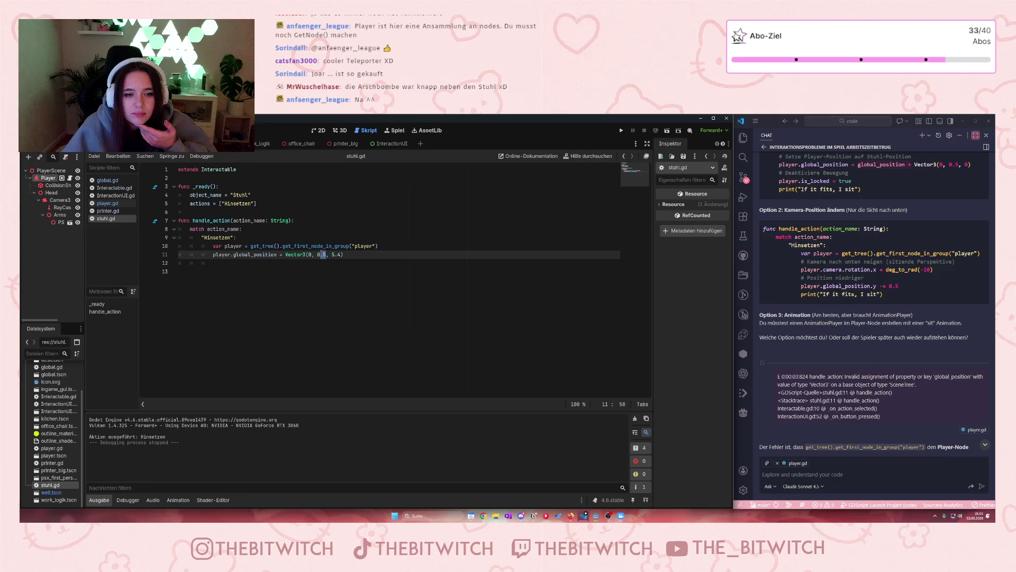
key("BackSpace")
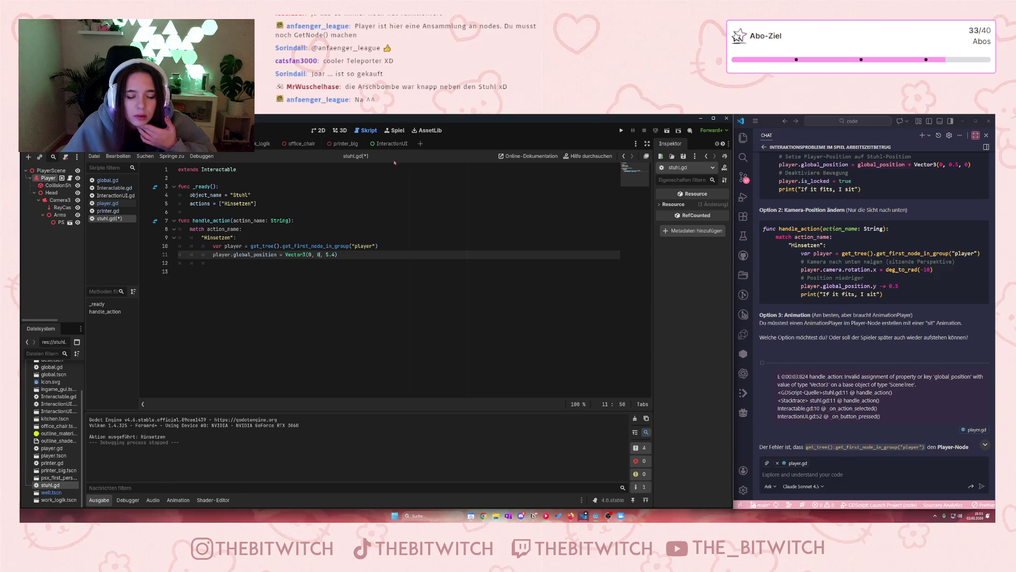
left_click(339, 130)
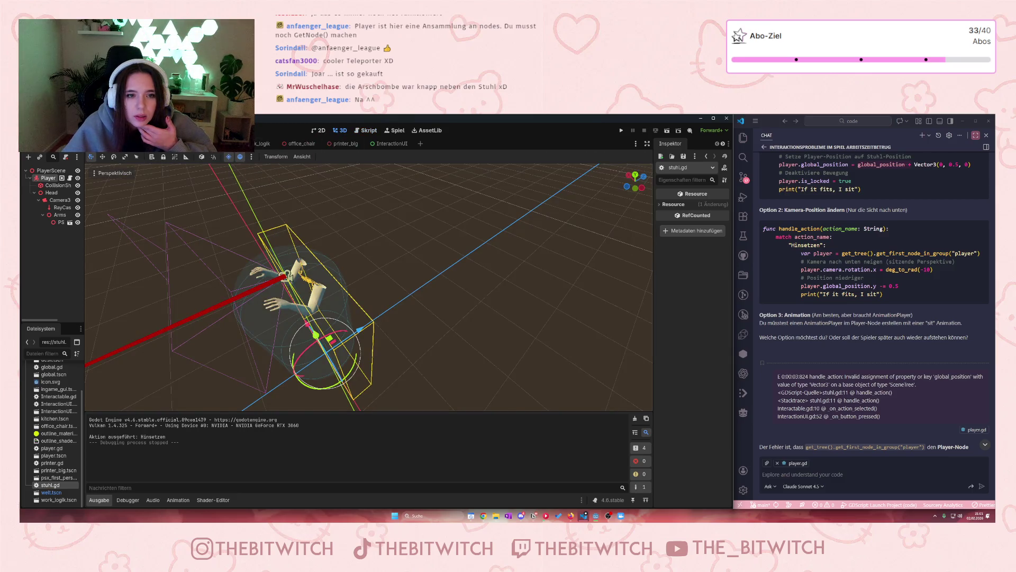
key("ctrl+Tab")
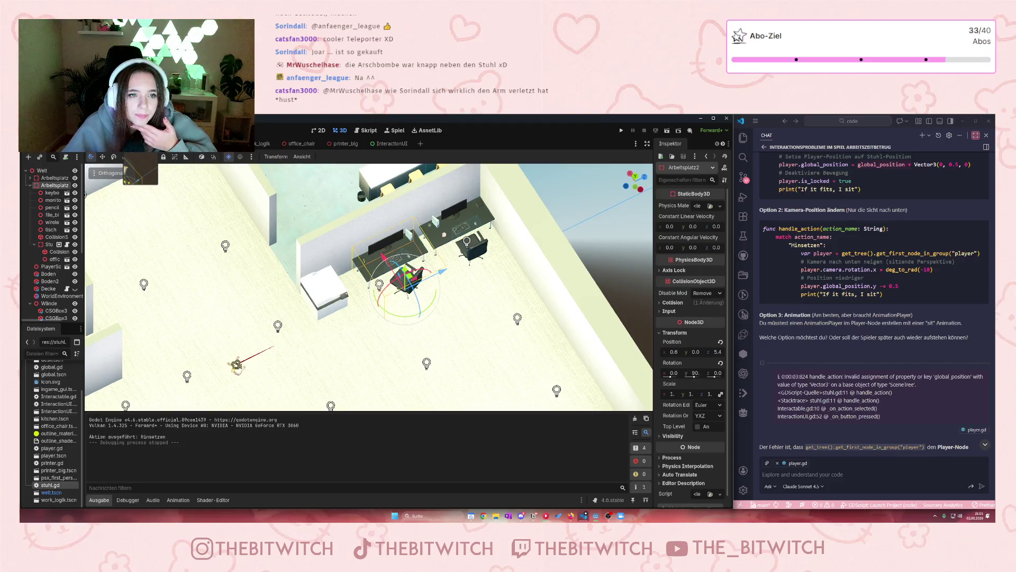
key("ctrl+Tab")
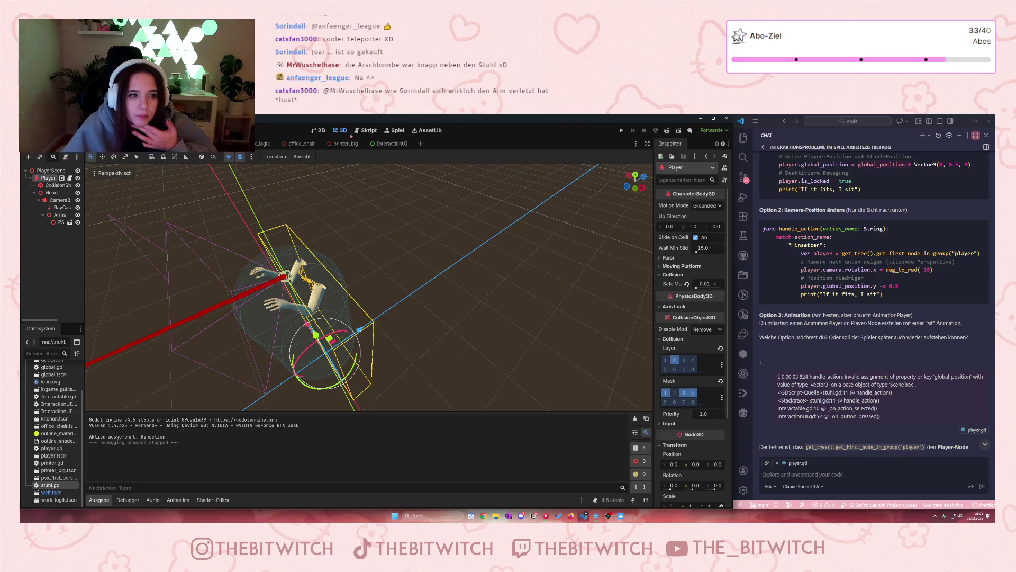
Edit line 11 to Vector3(0.6, -0.3, 5.4), save stuhl.gd and start a test run
left_click(369, 131)
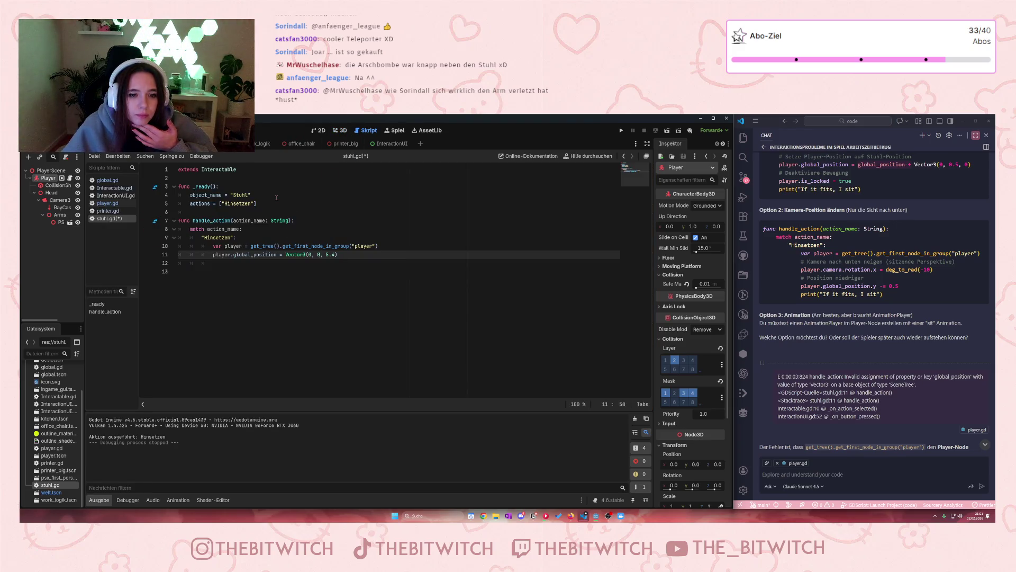
type(".6")
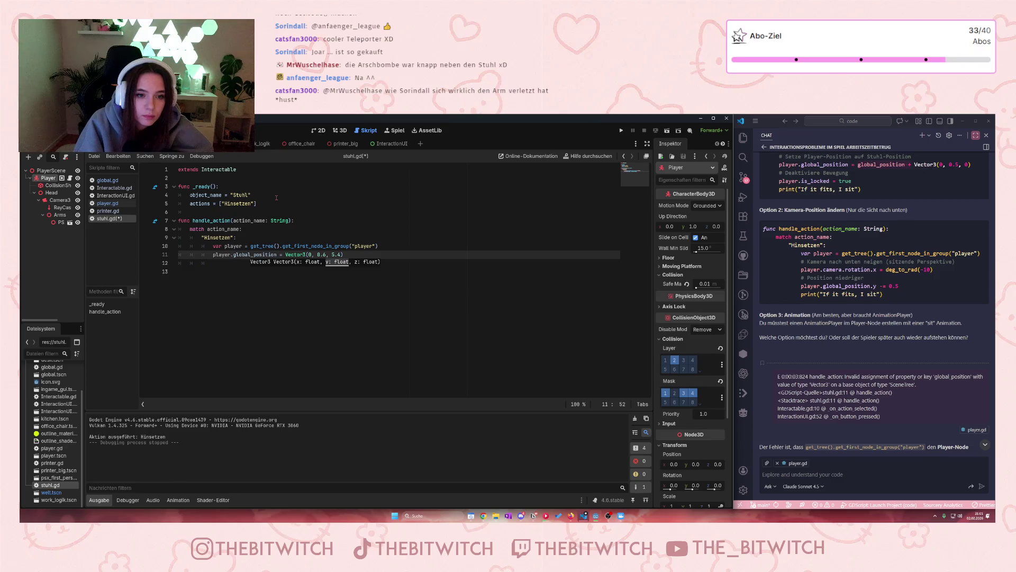
key("BackSpace")
key("BackSpace")
key("Left")
key("Left")
key("Left")
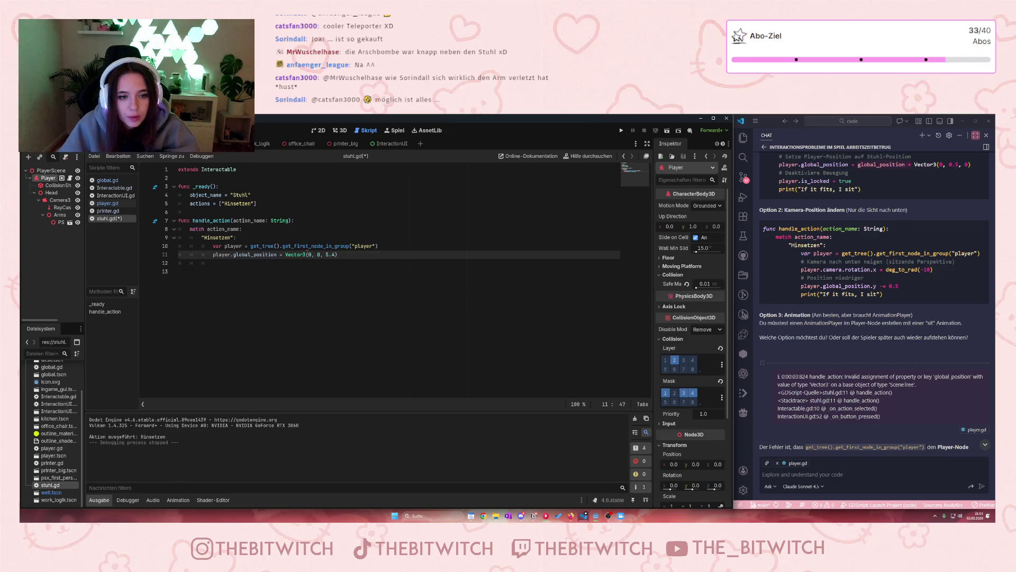
type(".6")
key("Right")
key("Right")
mouse_move(307, 254)
type("-")
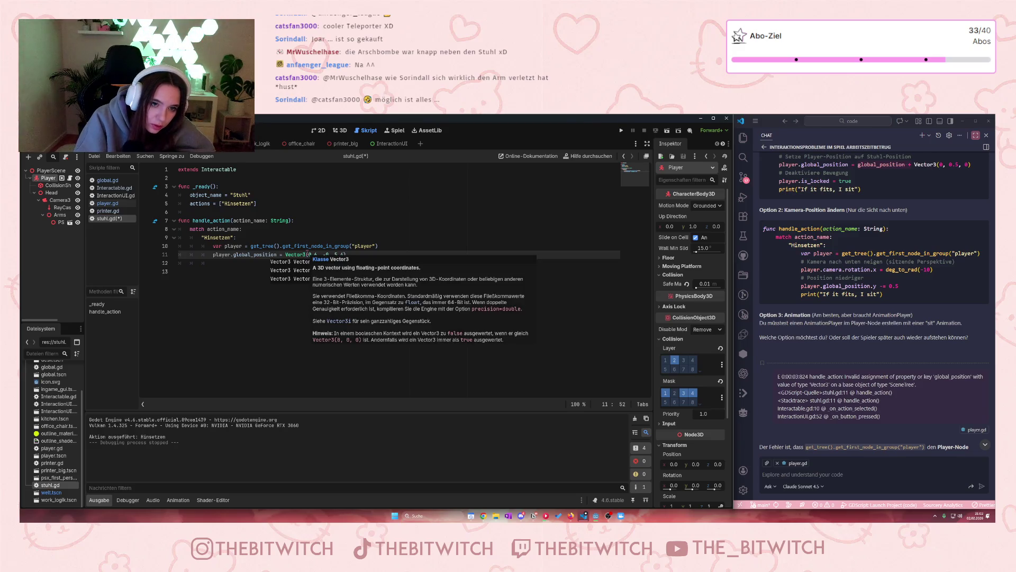
type("0.")
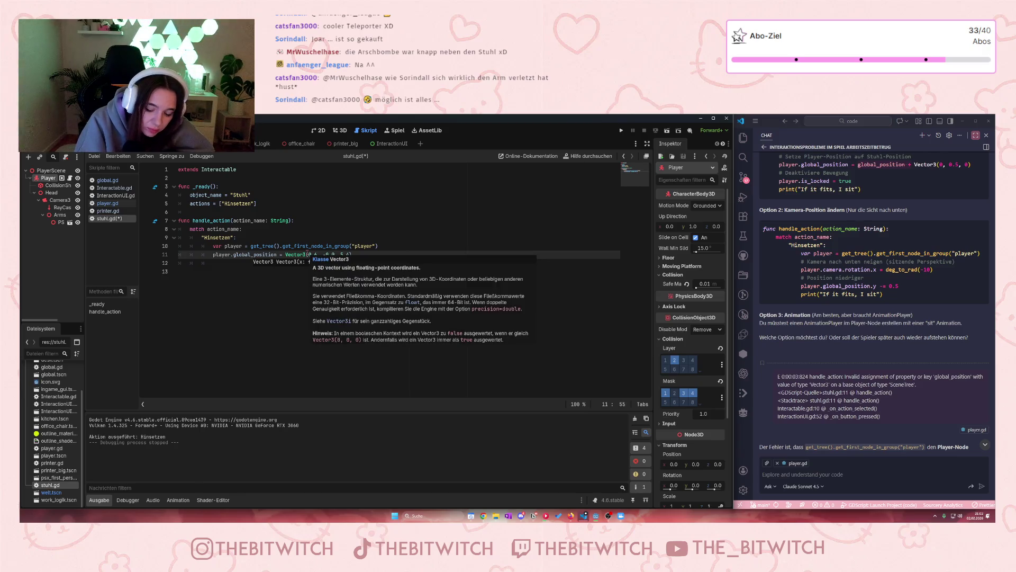
left_click(259, 283)
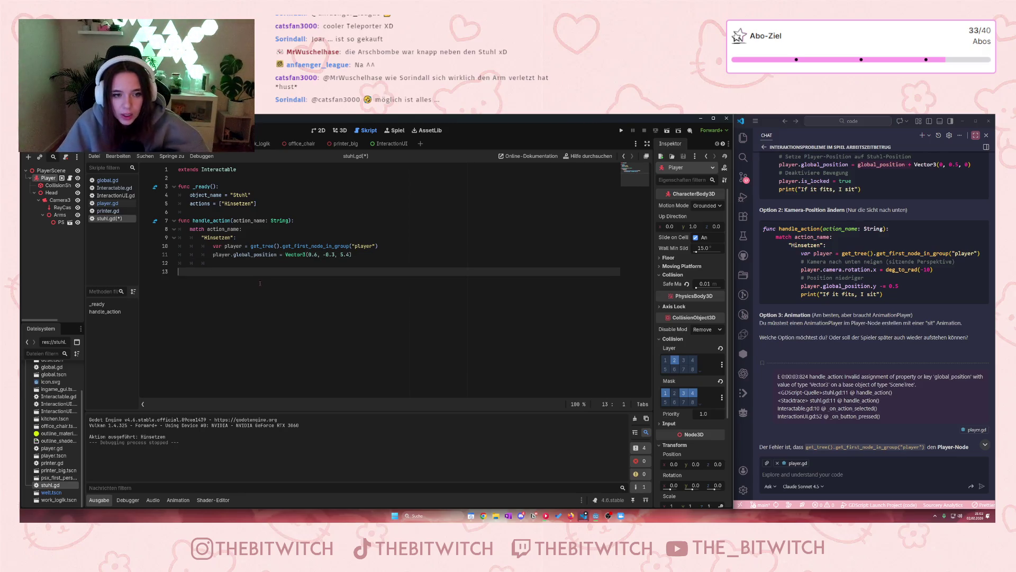
key("ctrl+s")
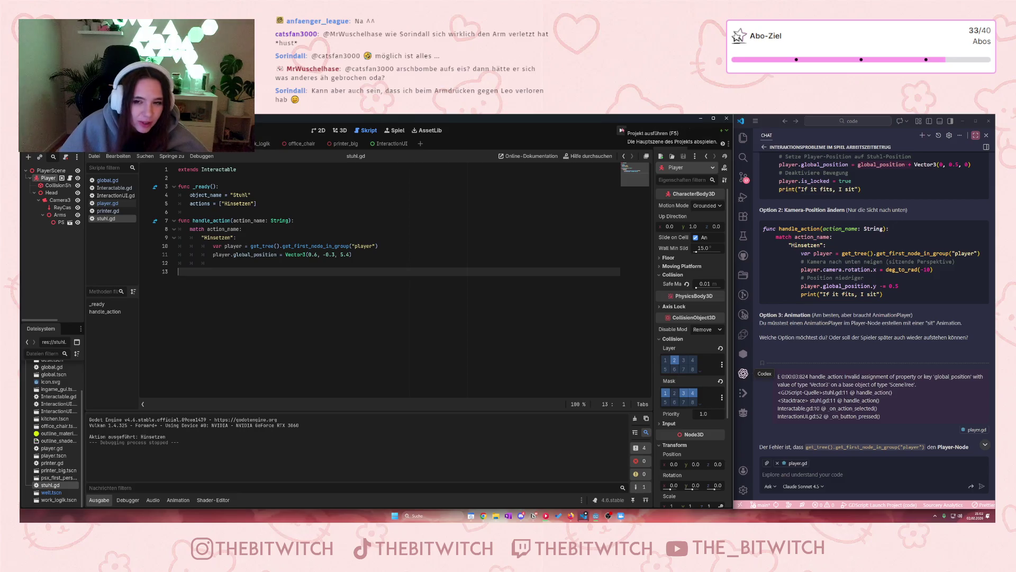
left_click(620, 130)
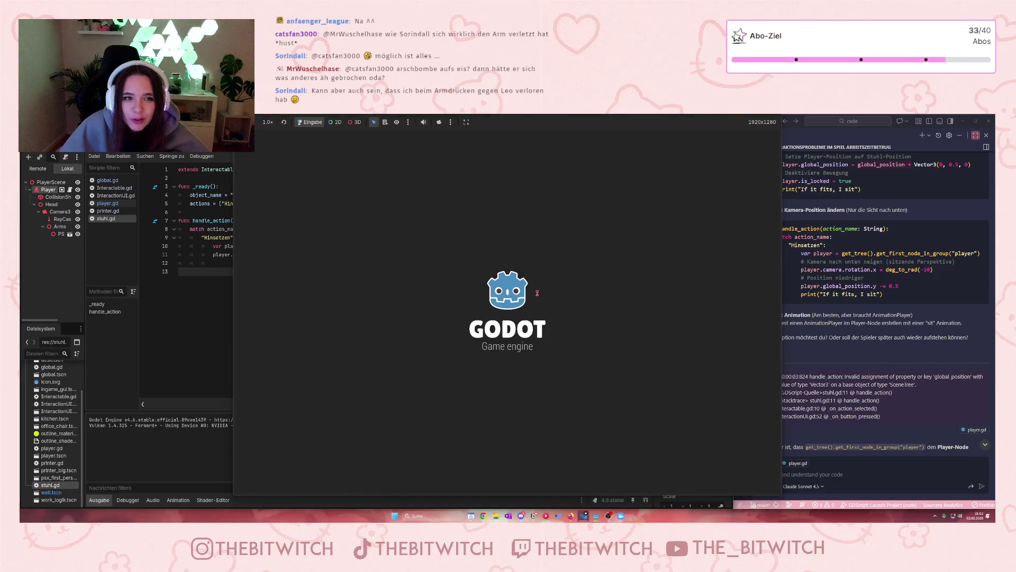
Walk to the office chair, trigger Hinsetzen twice, then move the game window aside and stop it
key("w")
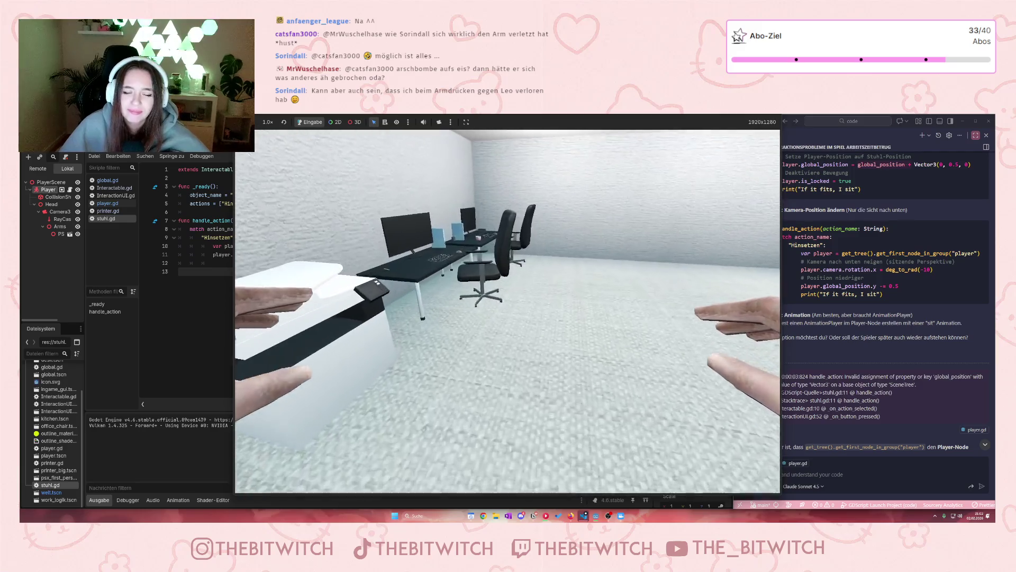
key("w")
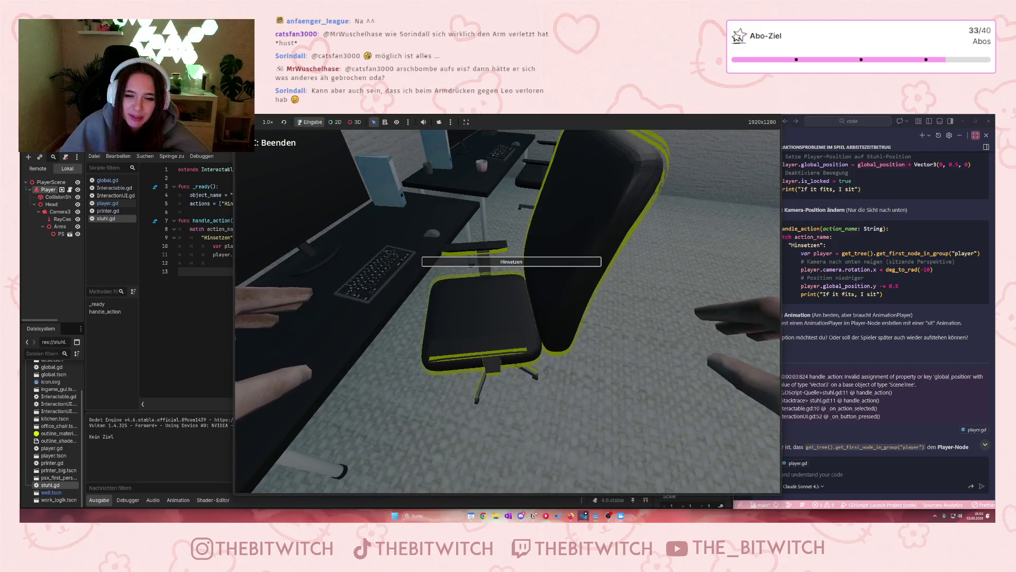
left_click(512, 261)
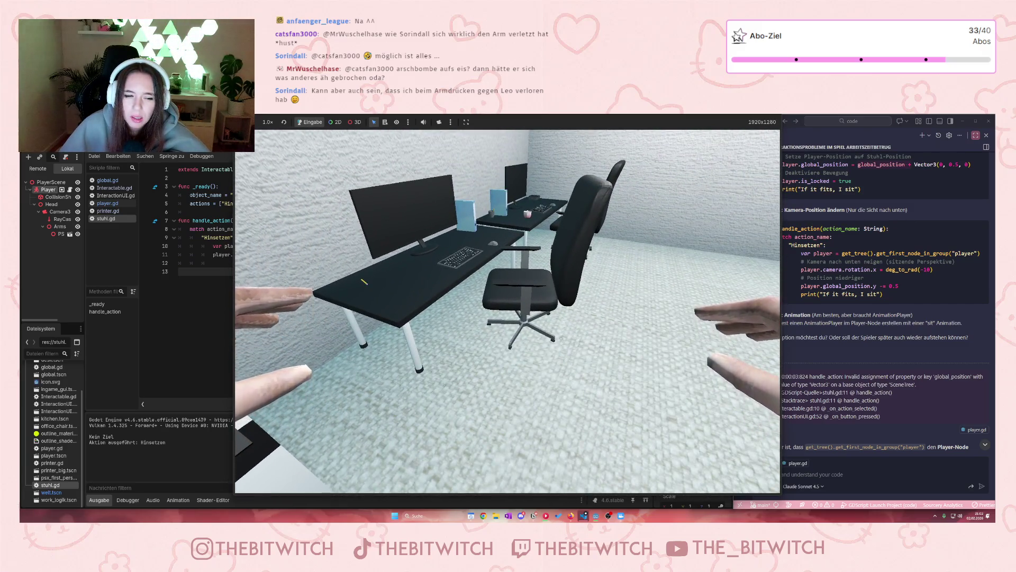
key("w")
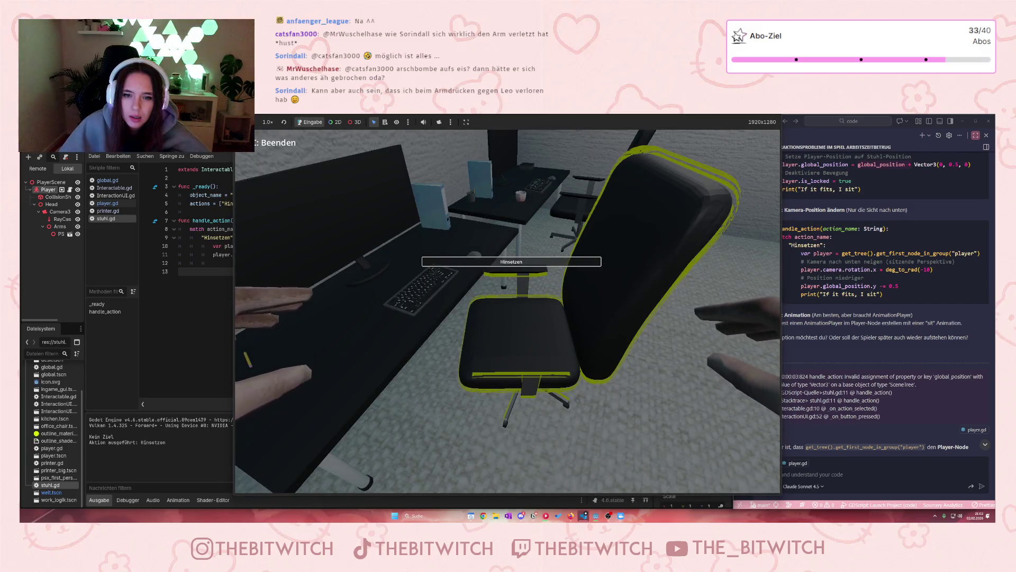
left_click(509, 262)
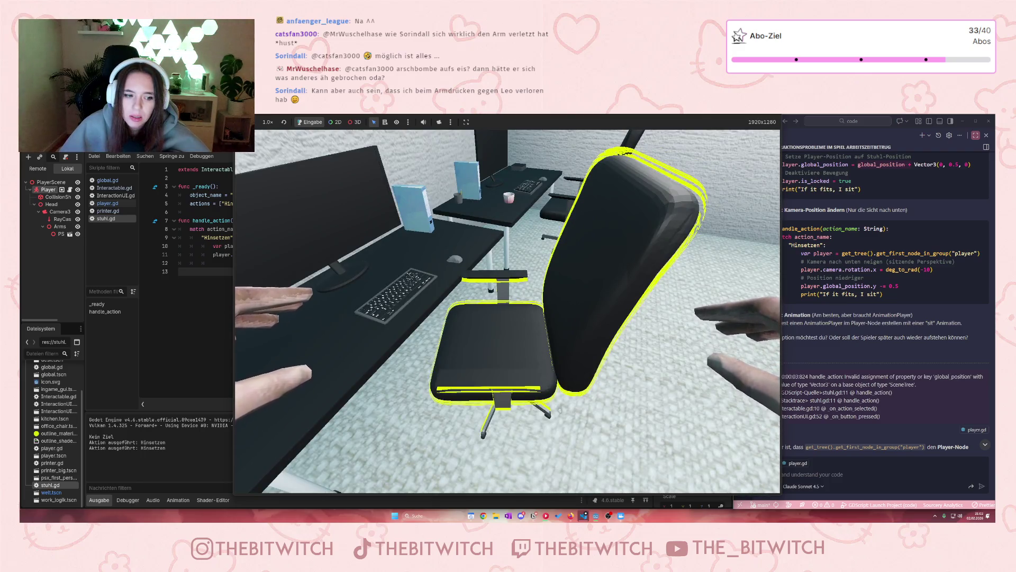
double_click(508, 116)
mouse_move(635, 115)
left_mouse_down()
mouse_move(879, 123)
mouse_move(678, 129)
mouse_move(979, 114)
mouse_move(912, 135)
mouse_move(840, 136)
left_mouse_up()
left_click(843, 125)
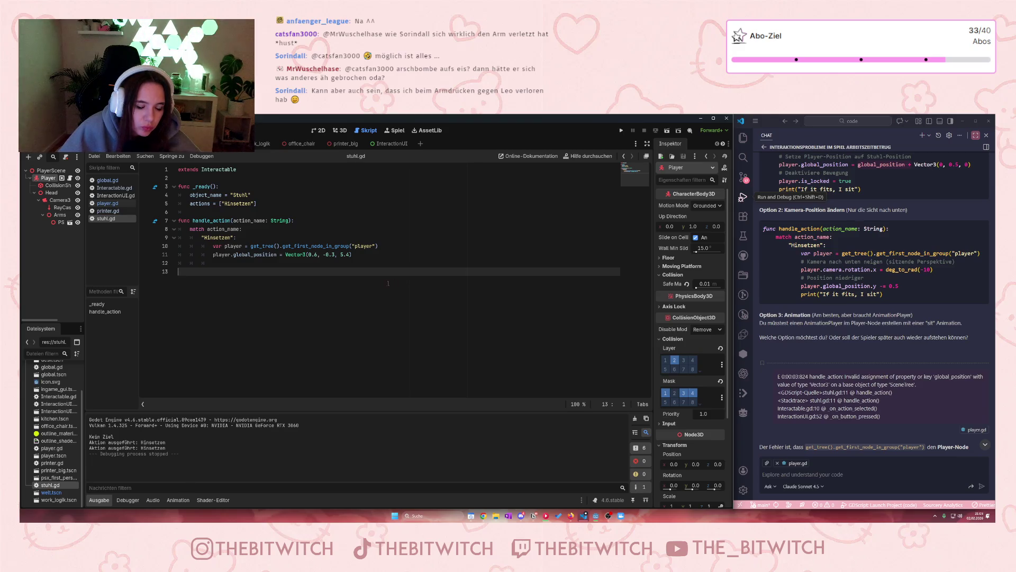
key("Up")
key("Up")
key("End")
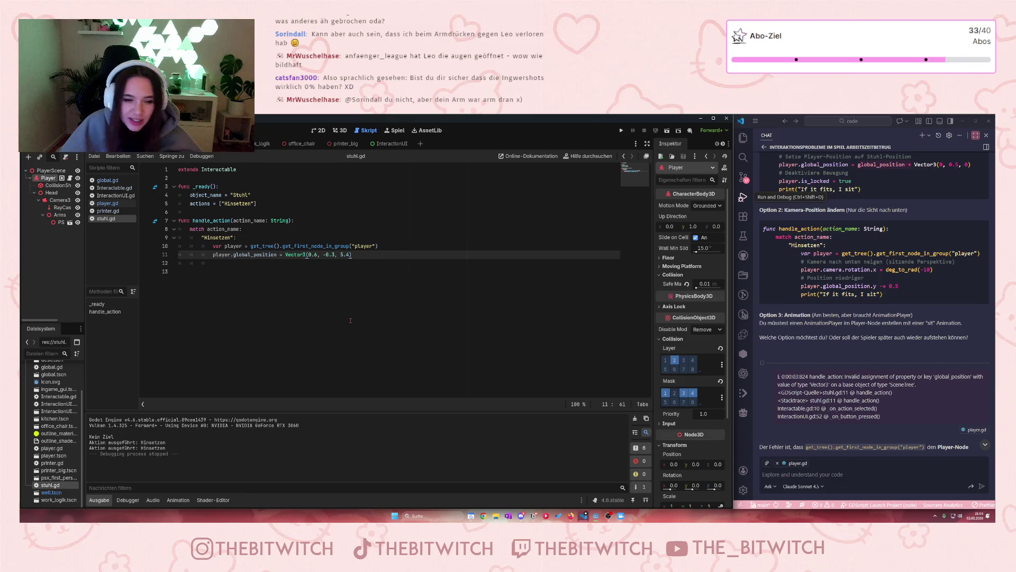
left_click(363, 309)
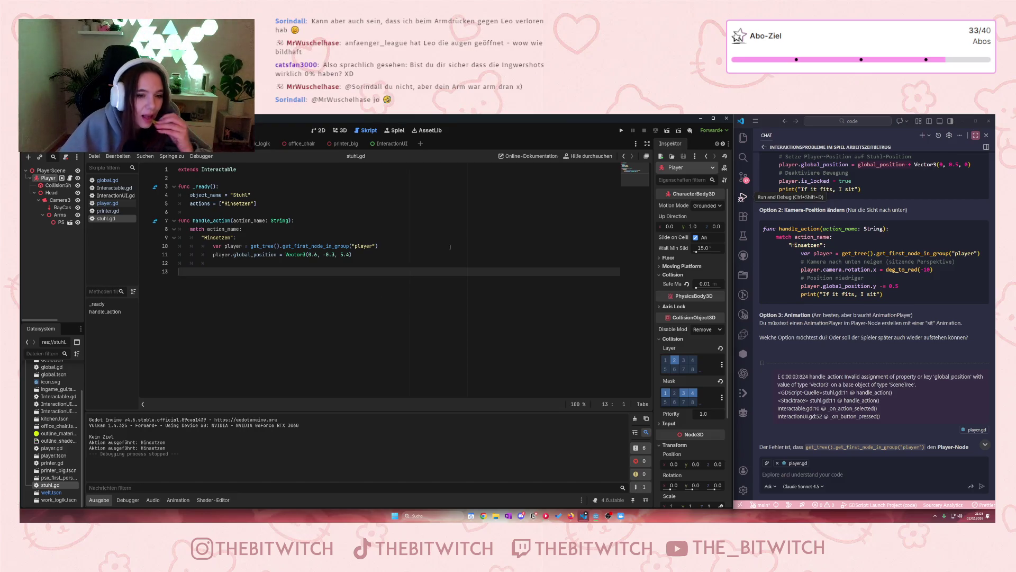
Run the game and walk up to the office chair, trying to sit twice with E
left_click(621, 130)
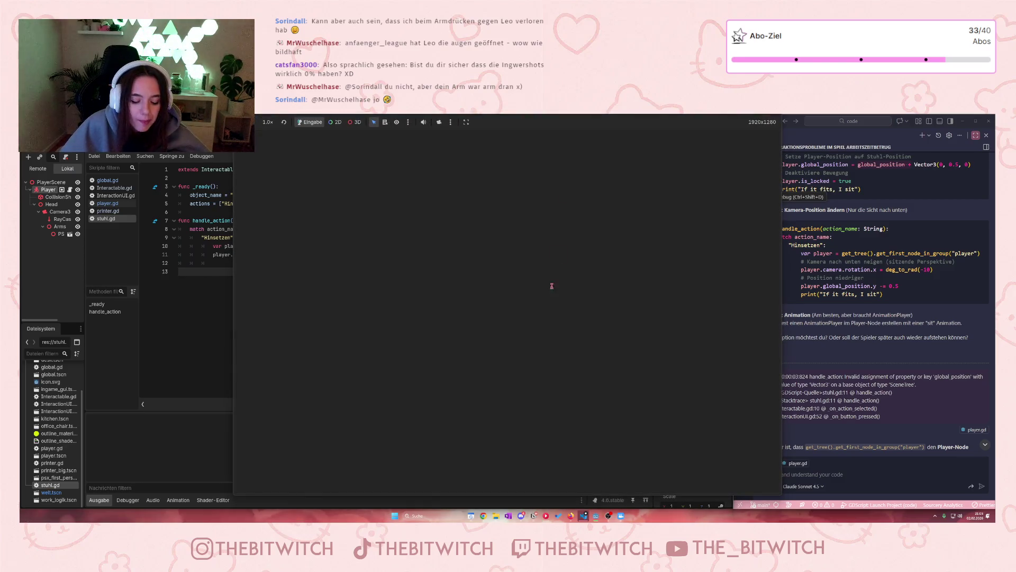
key("w")
key("e")
key("s")
key("w")
key("e")
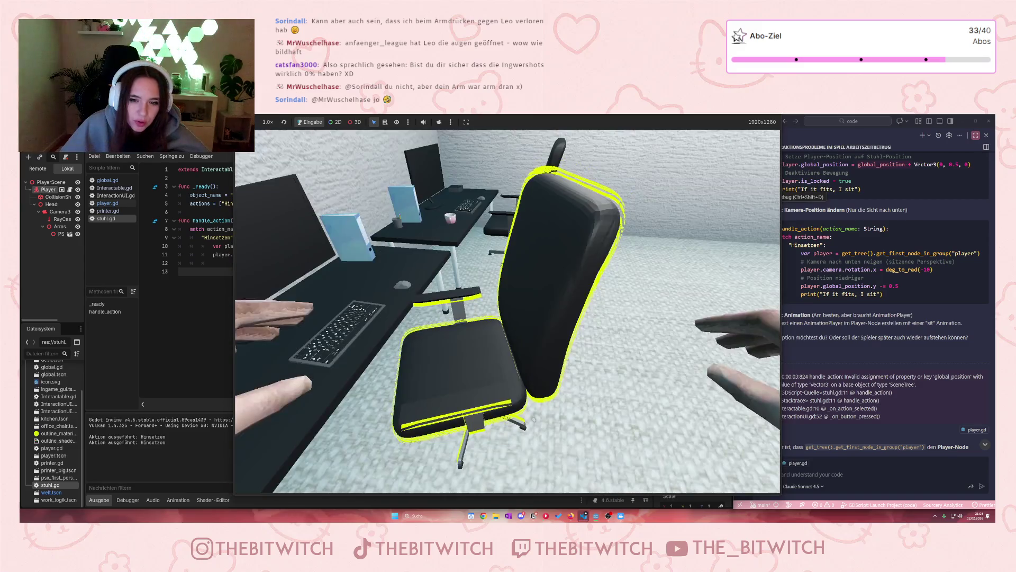
Back away, trigger Hinsetzen a third time, then leave fullscreen and close the game with Alt+F4
key("s")
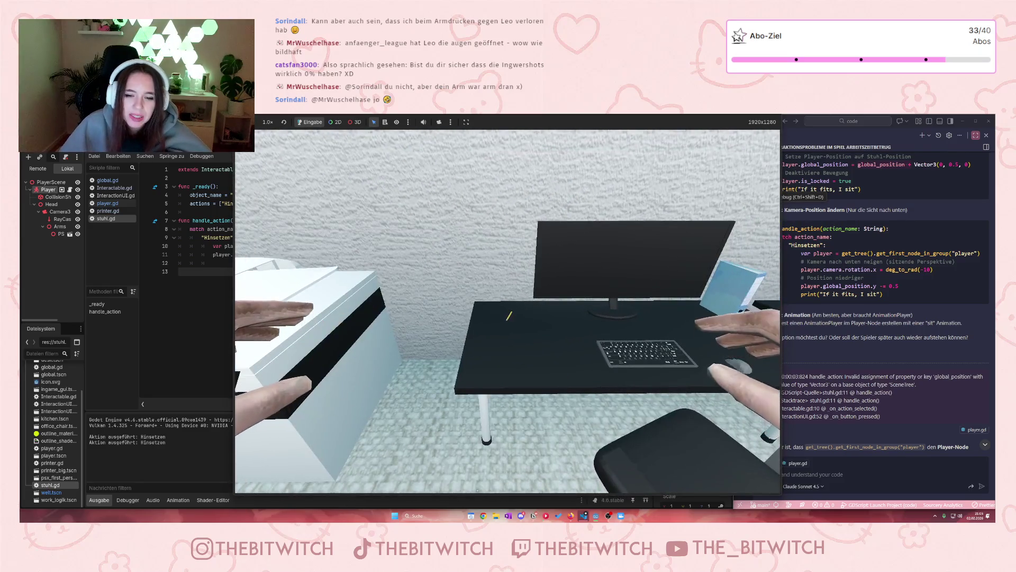
key("s")
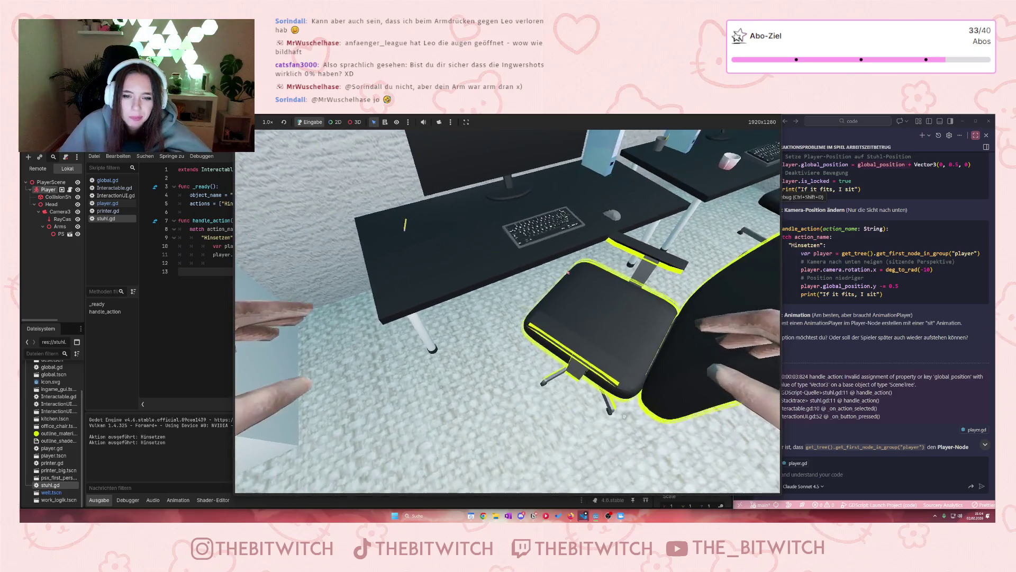
key("s")
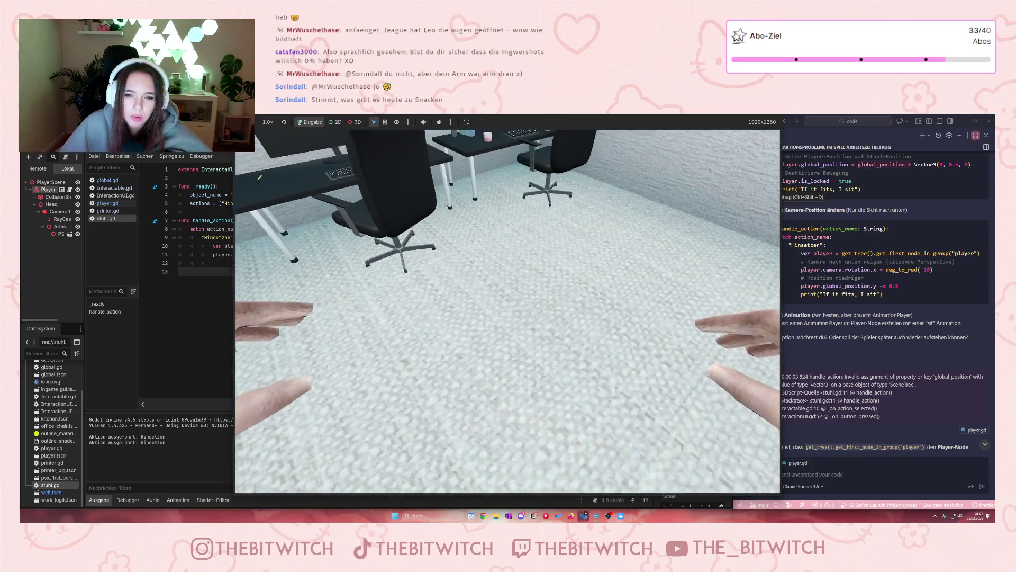
key("e")
left_click(511, 261)
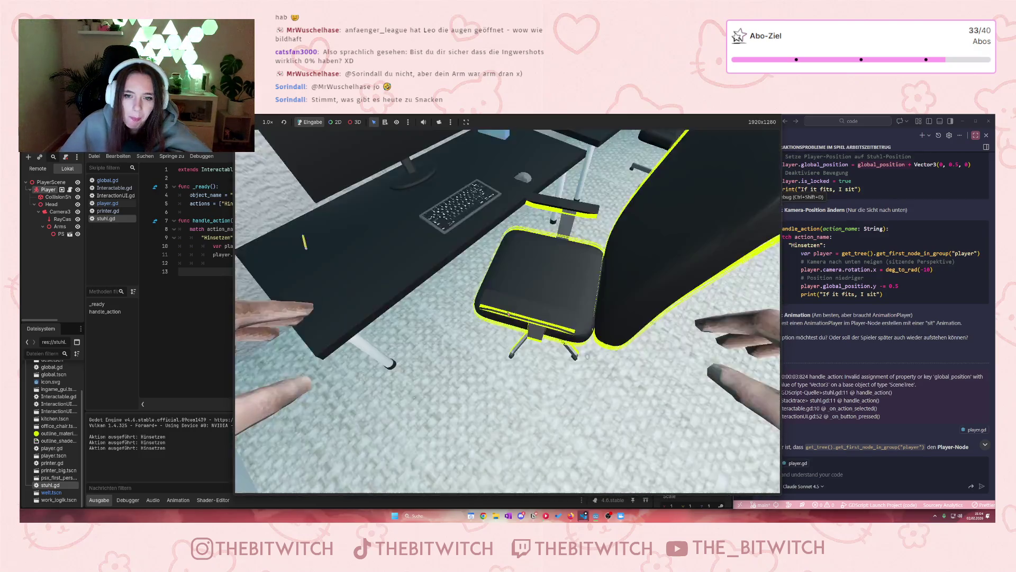
key("F11")
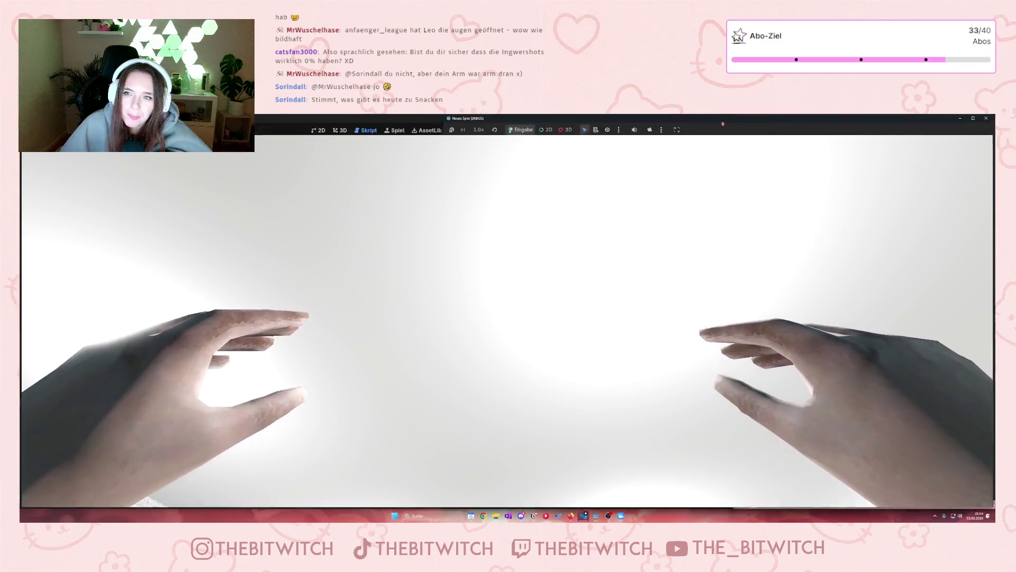
key("F11")
key("alt+F4")
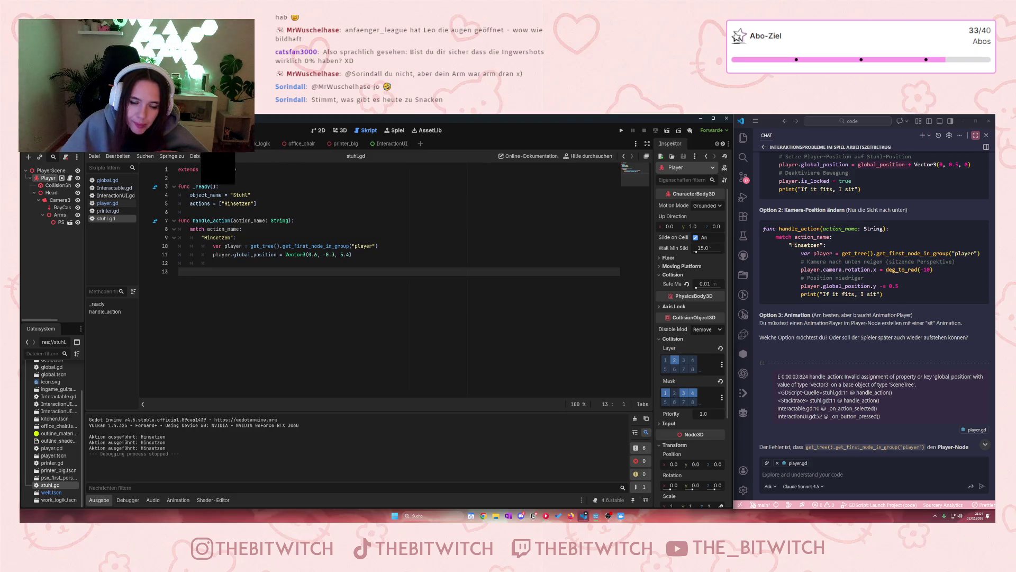
Switch to the 3D view of the Welt office scene and select the Stuhl chair node
key("ctrl+F2")
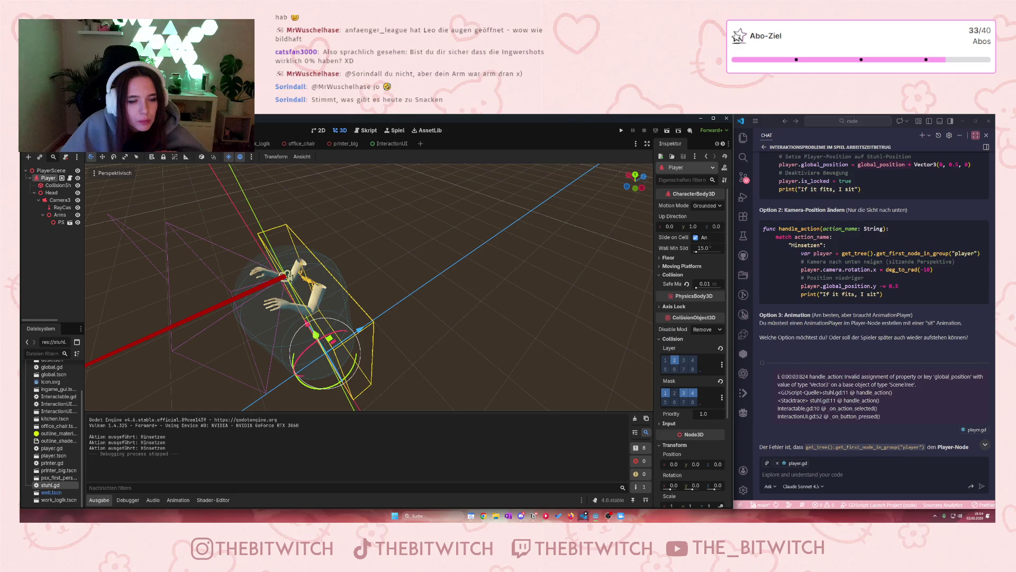
key("ctrl+Tab")
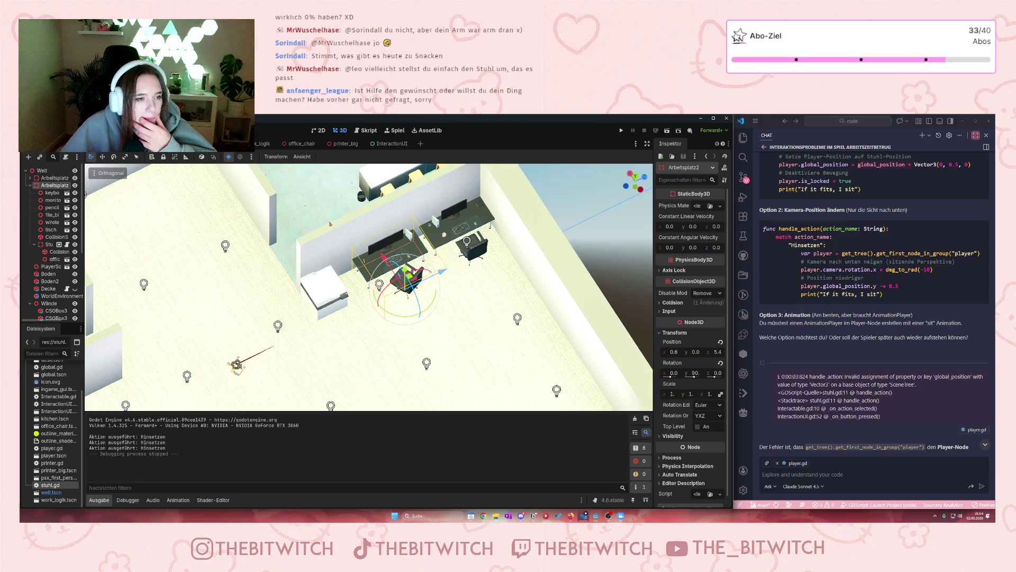
left_click(48, 245)
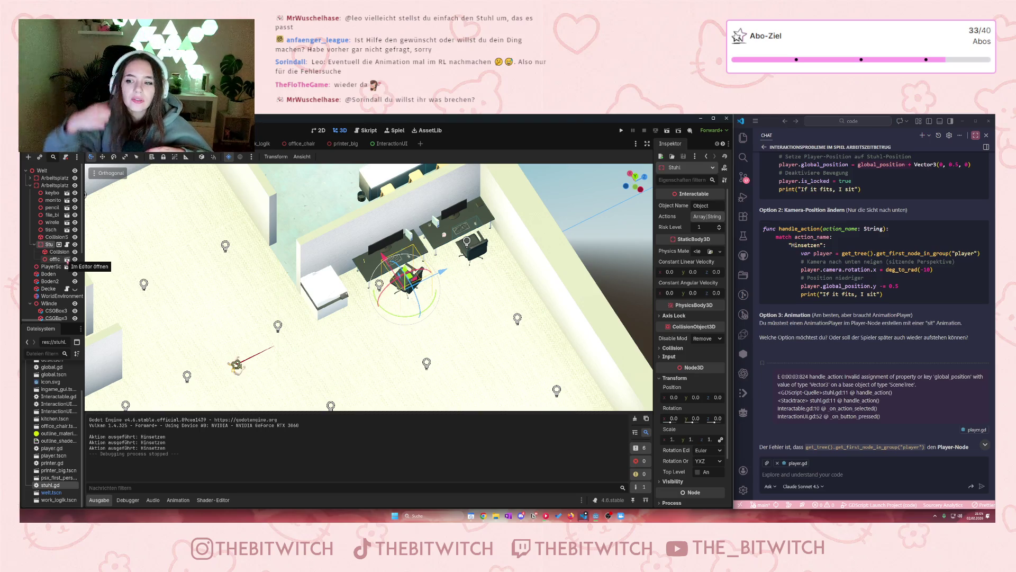
scroll(796, 411, "down", 2)
Ask the AI chat whether manually placing the player causes a collision problem with the chair
scroll(796, 412, "down", 6)
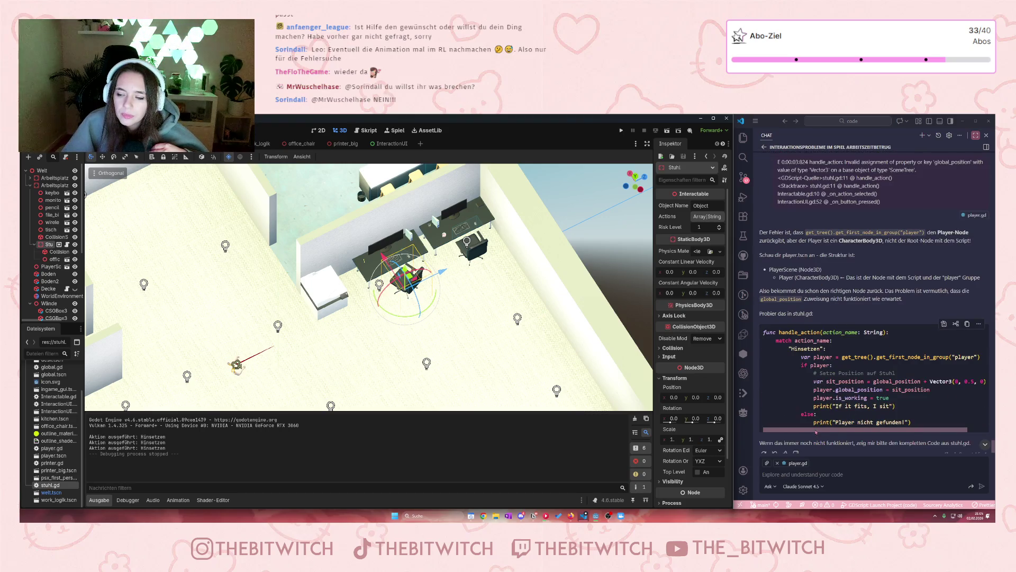
scroll(816, 432, "down", 1)
left_click(848, 476)
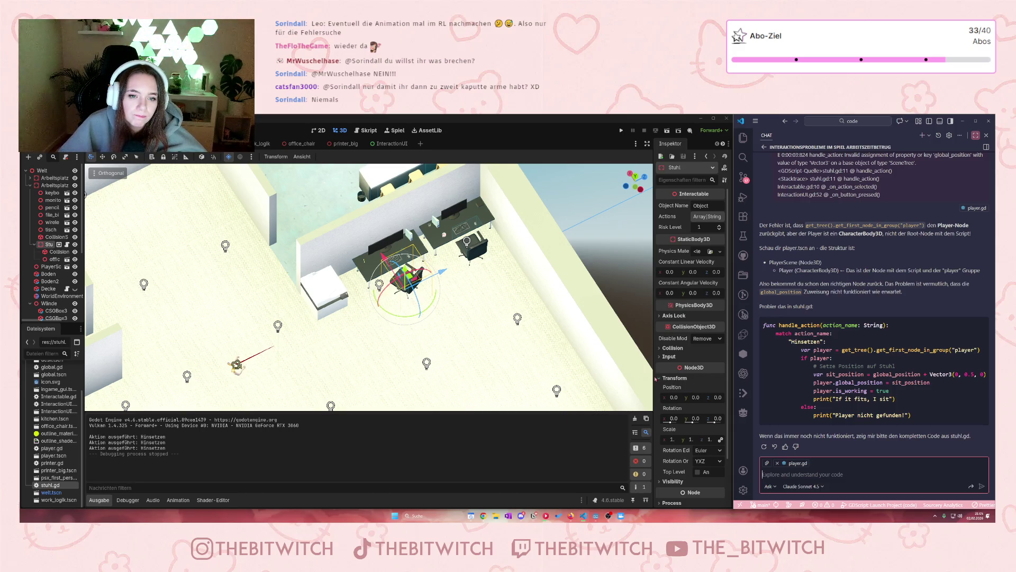
type("wenn ich den ")
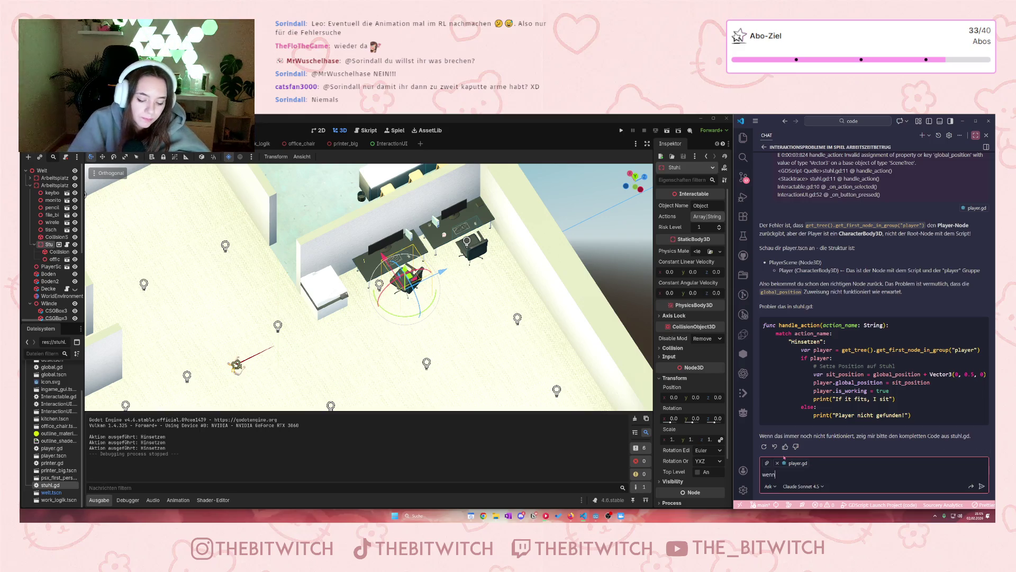
type("playr")
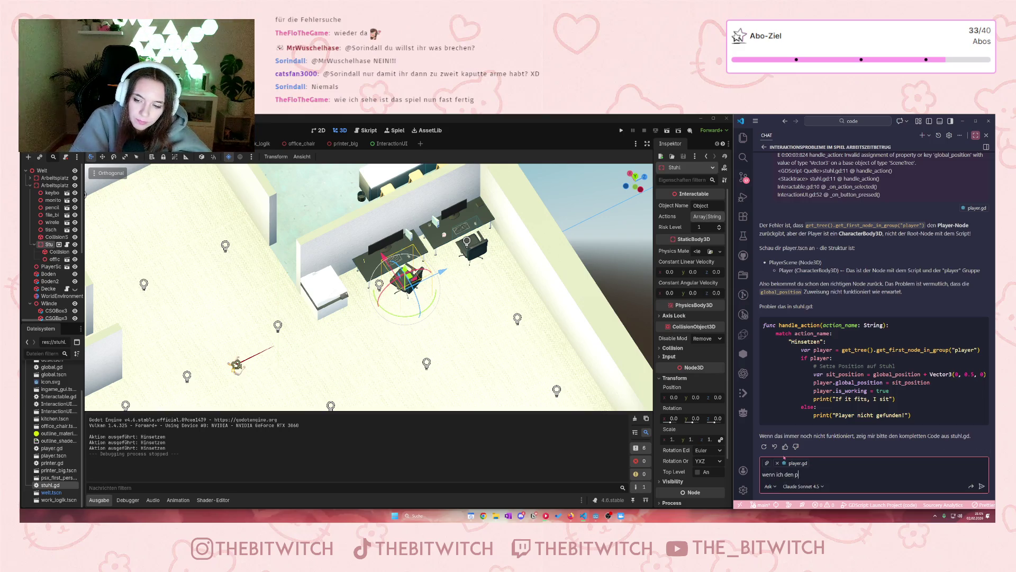
type("r manuell ")
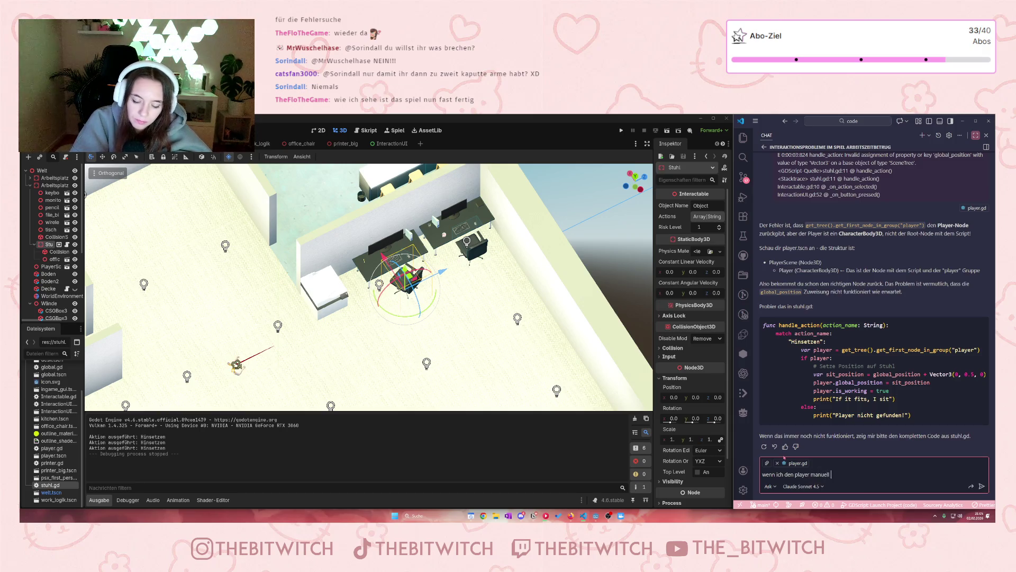
type("rsetze,")
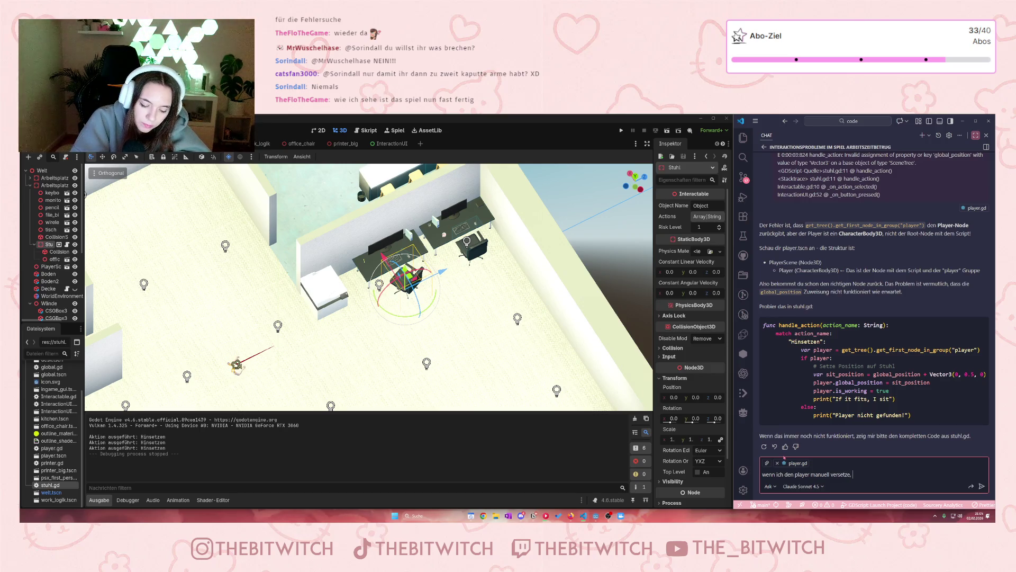
type("gibt e")
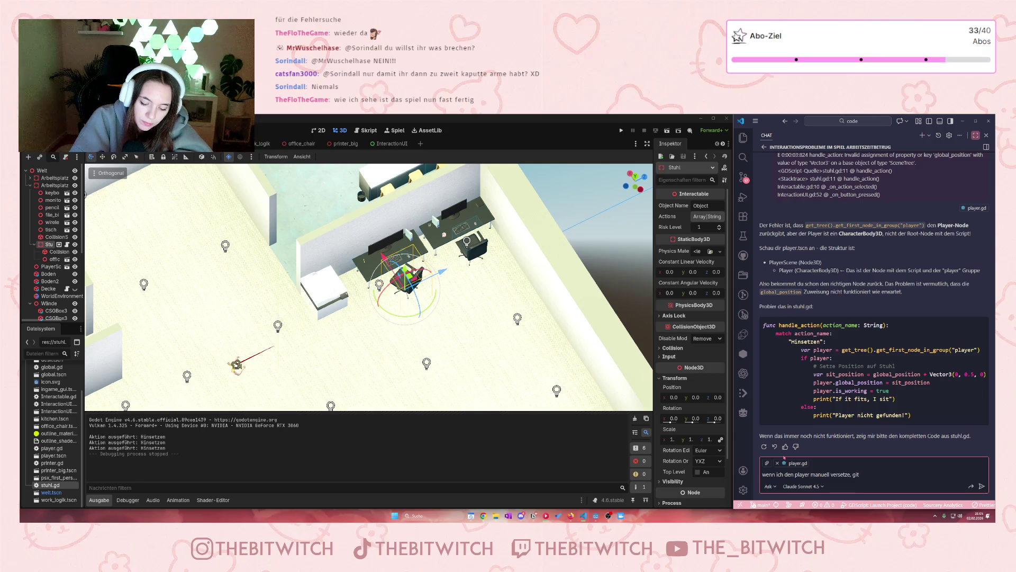
type("s ein problem mit ")
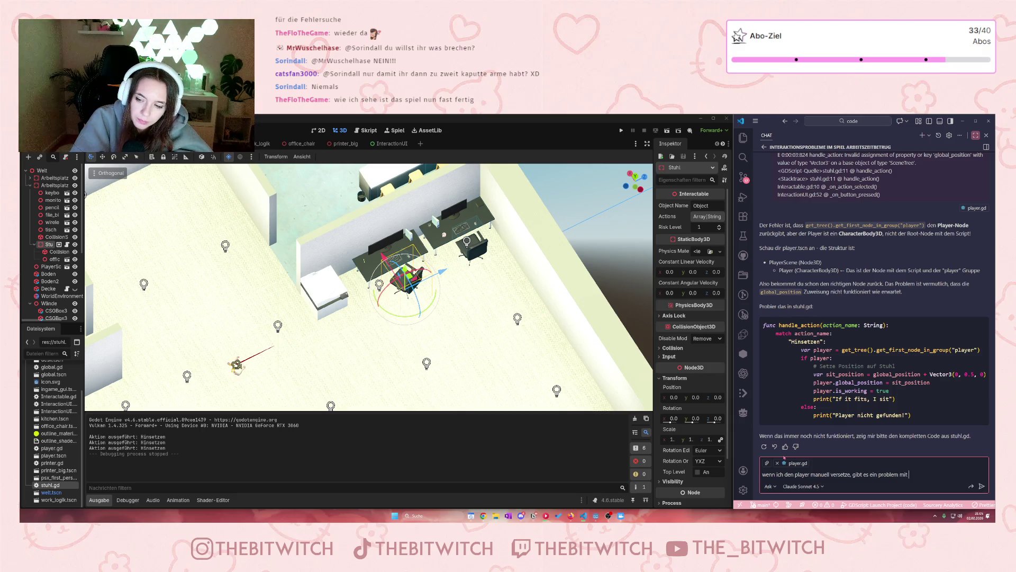
type("dem stuhl,")
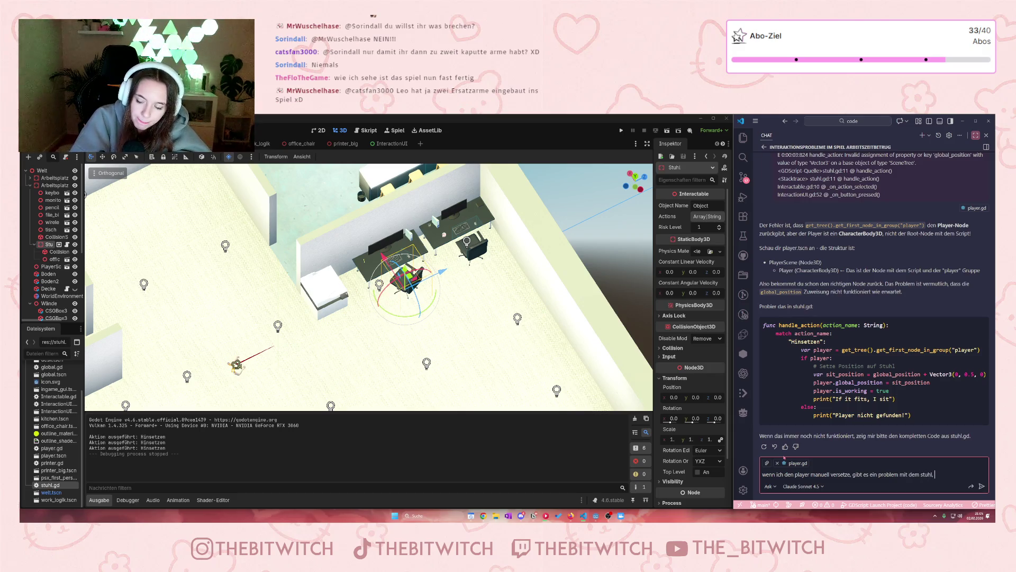
type(" da die beiden nicht colliden")
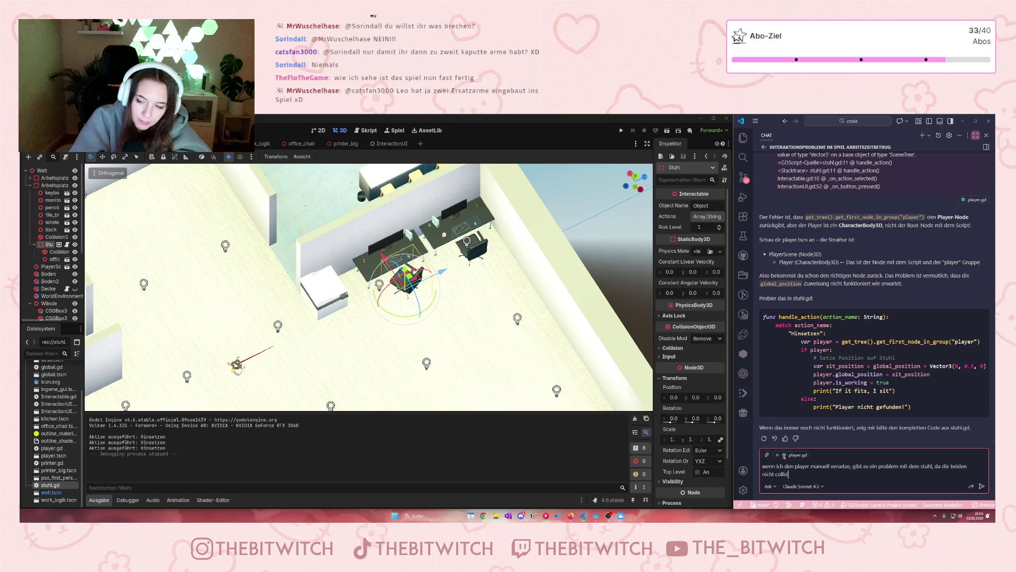
type(" können?")
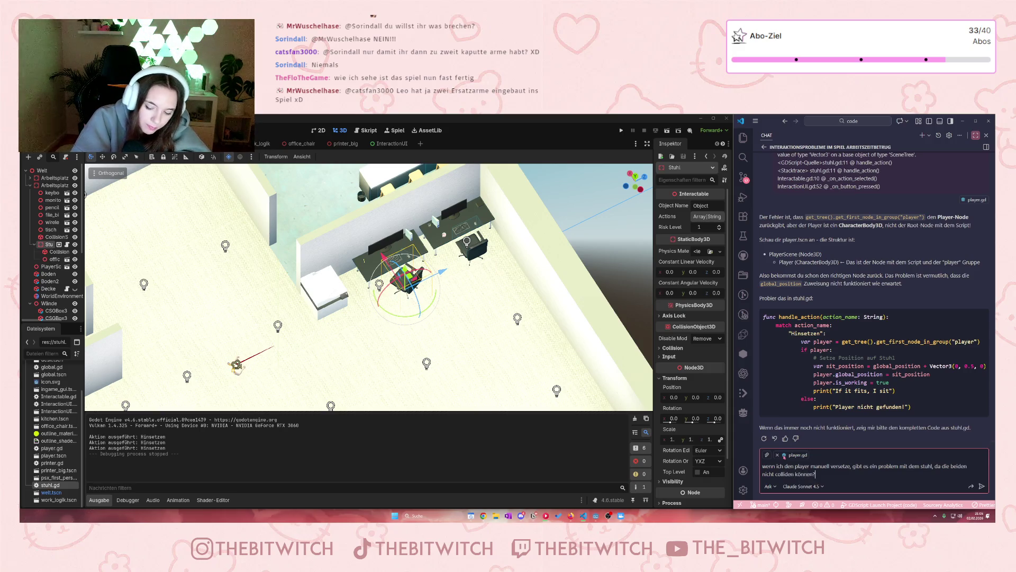
key("Return")
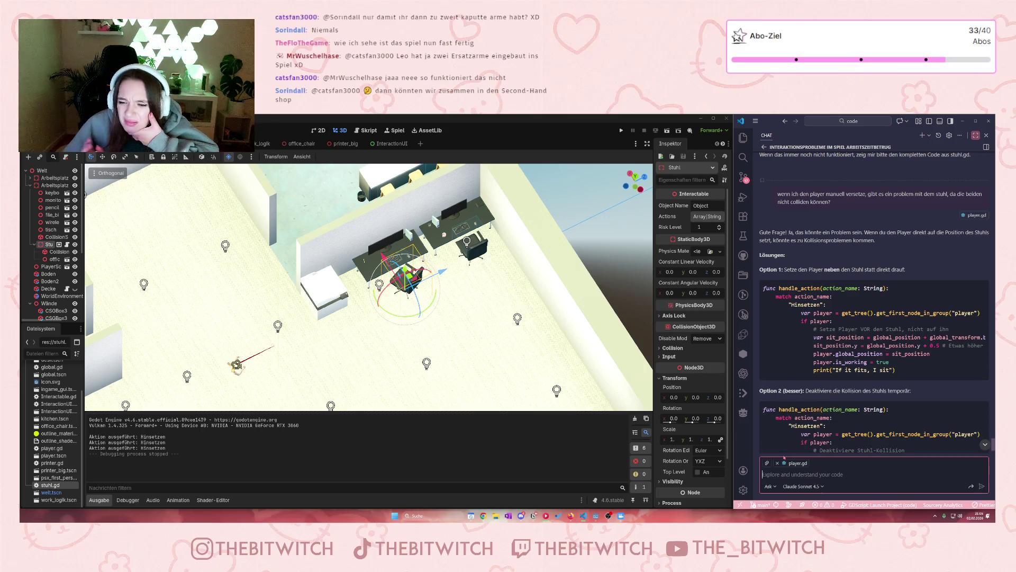
Select collision_mask in the suggested code and return to the Hinsetzen branch of stuhl.gd
left_click(803, 272)
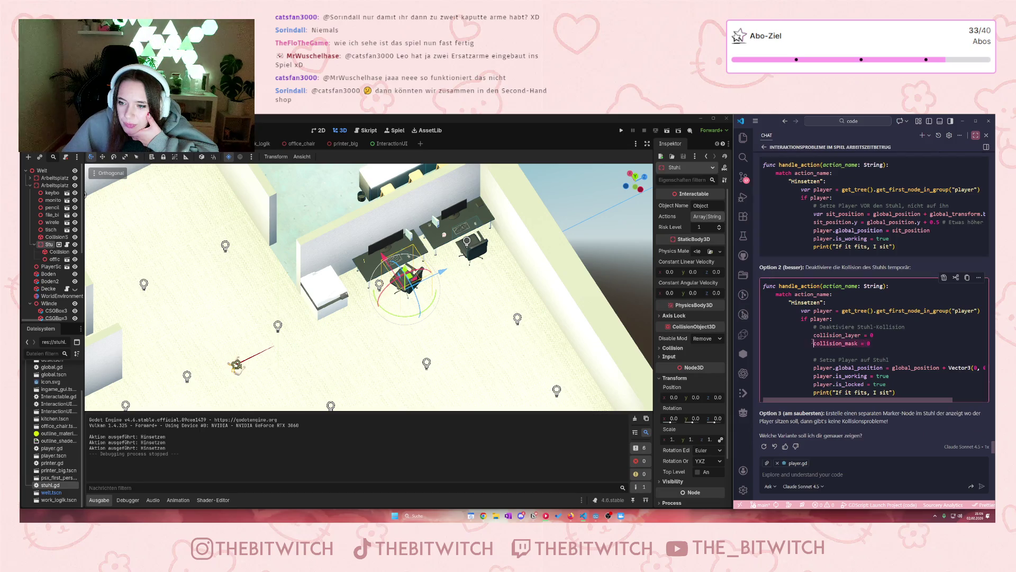
double_click(825, 343)
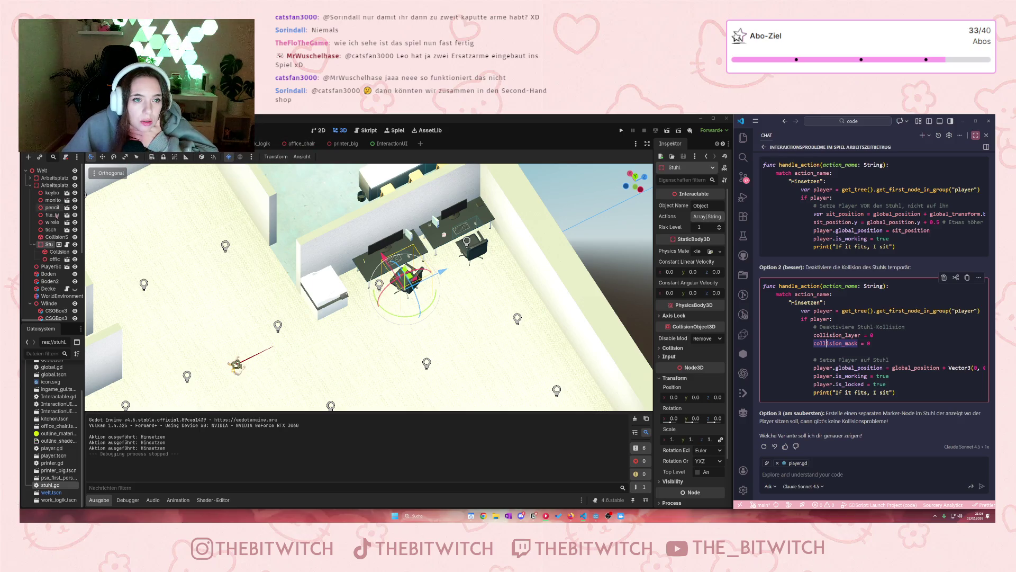
left_click(68, 245)
left_click(236, 263)
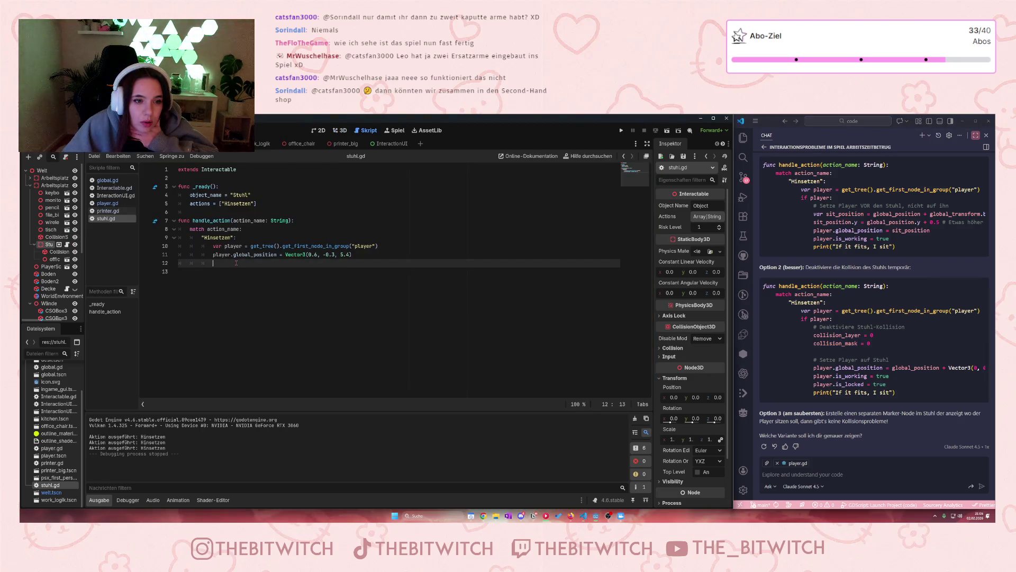
Insert collision_layer = 0 and collision_mask = 0 above the player position line, checking against the AI's code
left_click(210, 256)
key("Return")
key("Return")
left_click(216, 257)
type("collision")
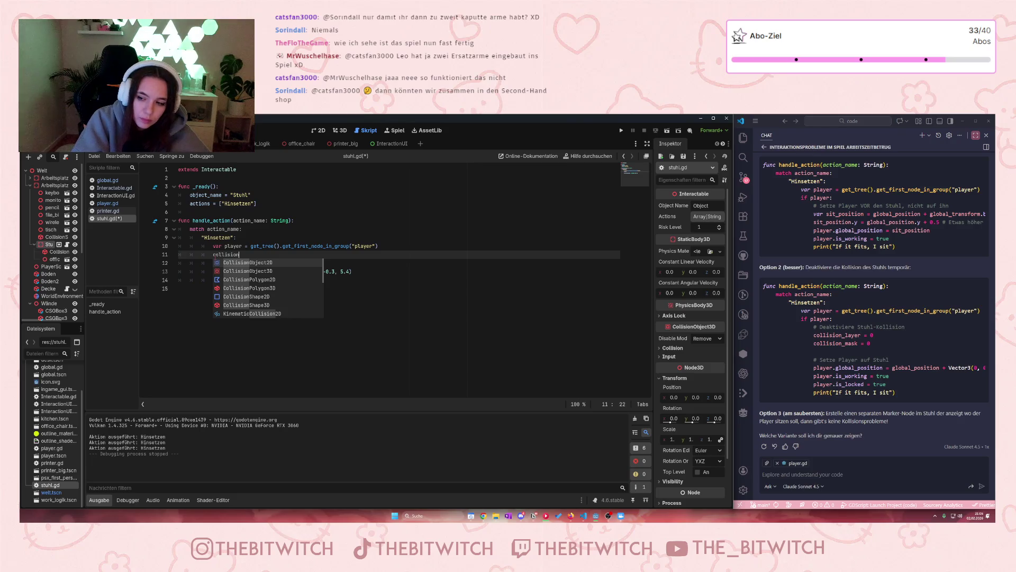
type("_layer ")
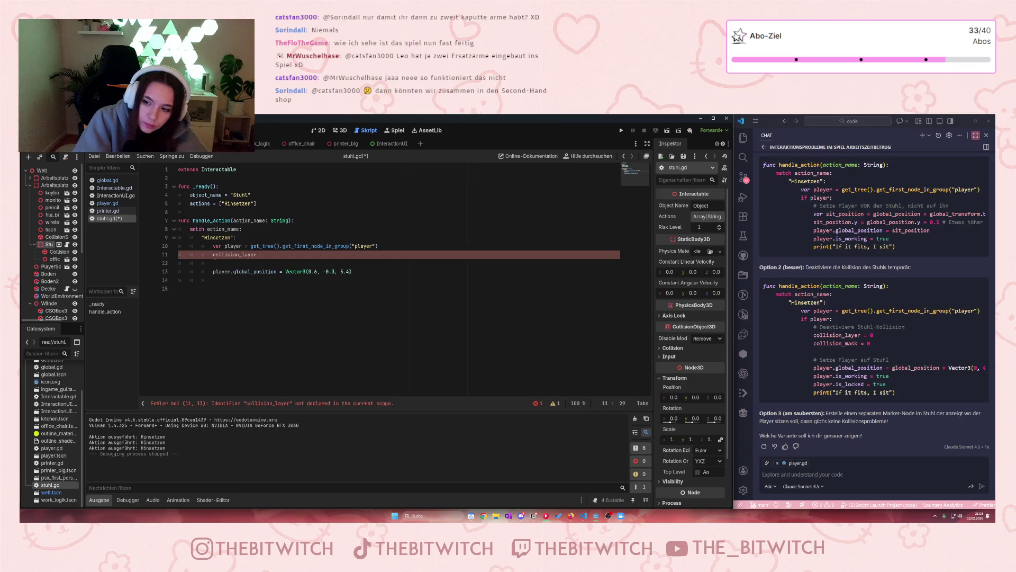
type("= 0")
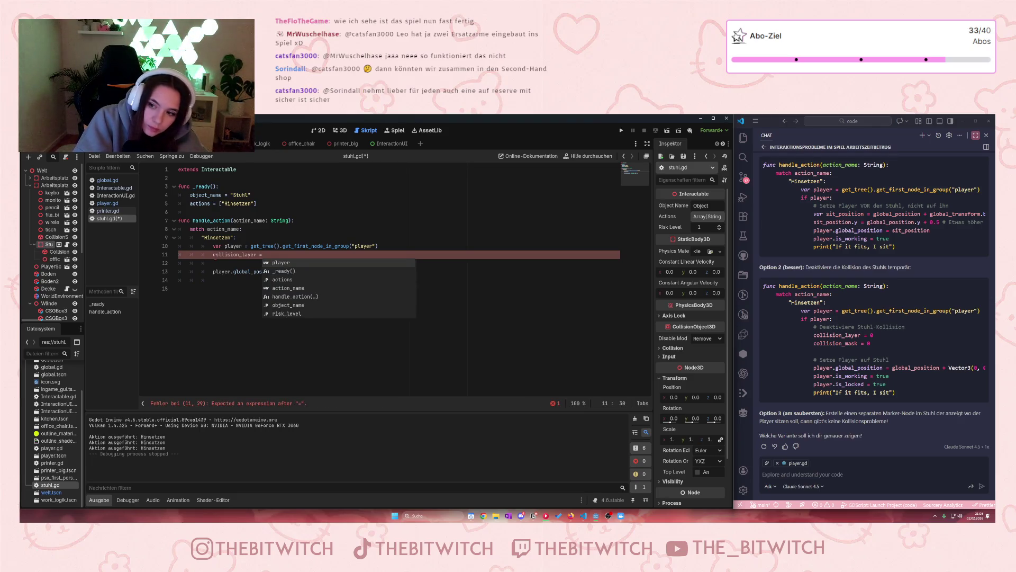
key("Return")
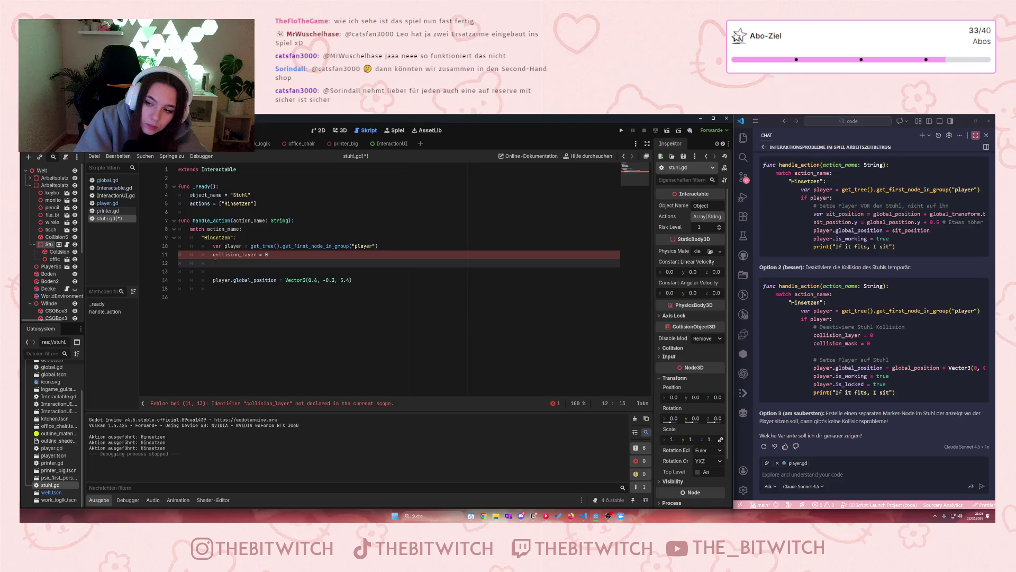
type("lision")
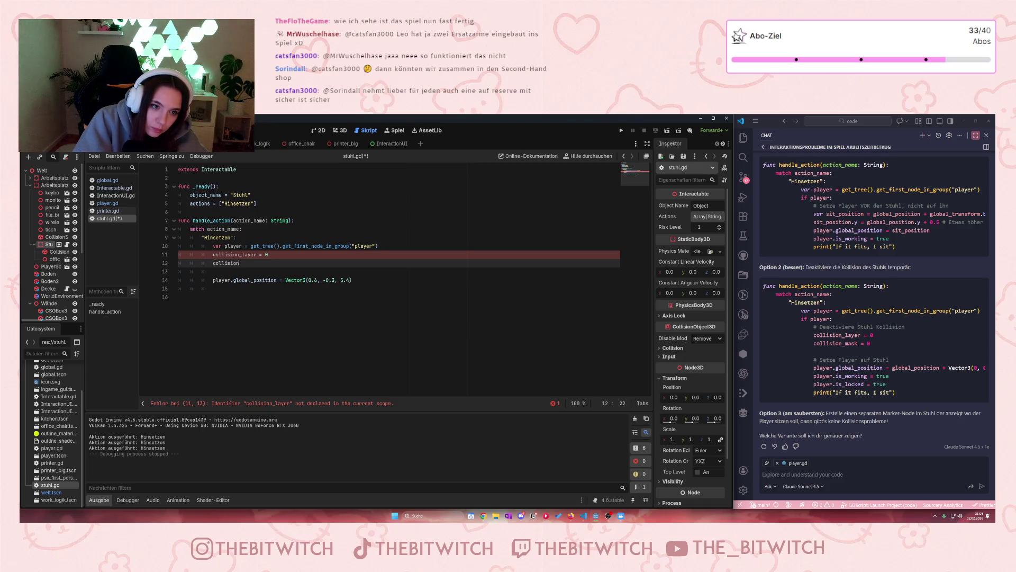
type("_mask = ")
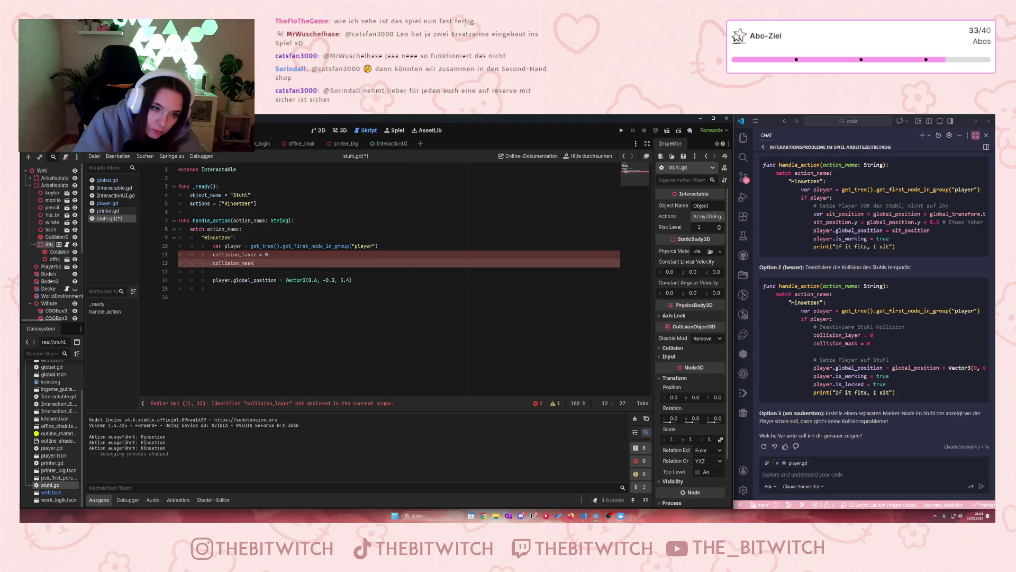
type("0")
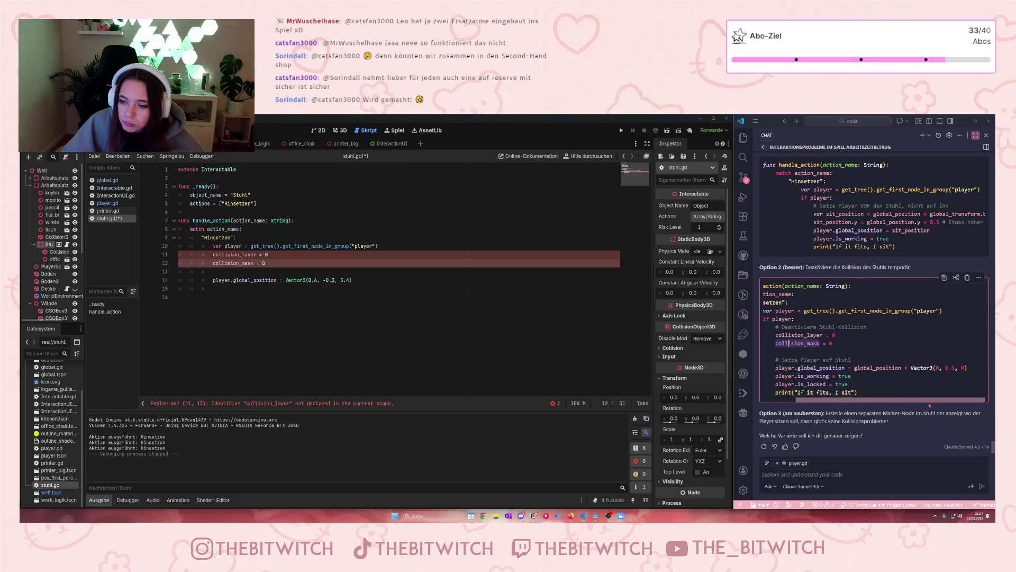
left_click_drag(814, 335, 933, 367)
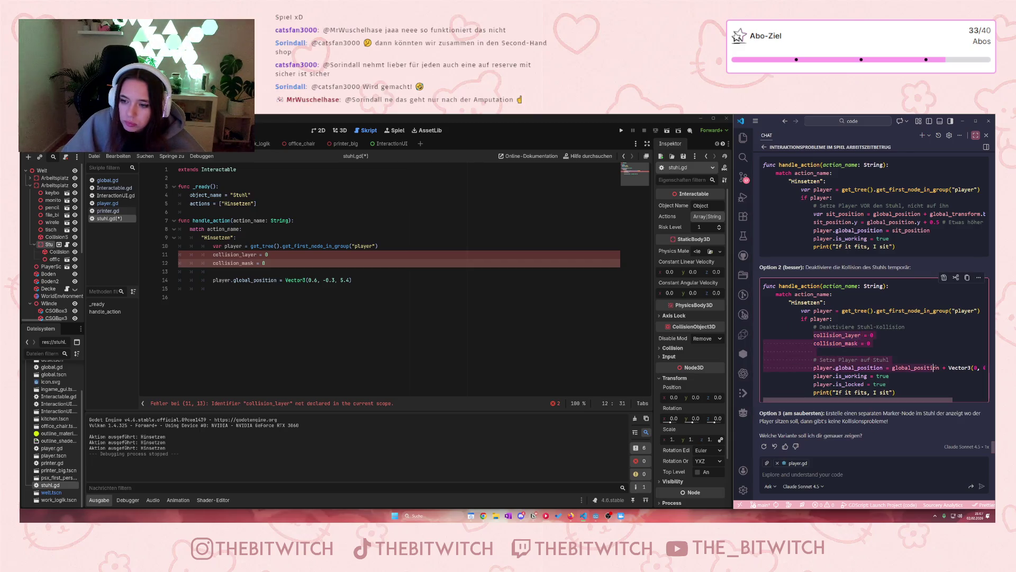
left_click(884, 350)
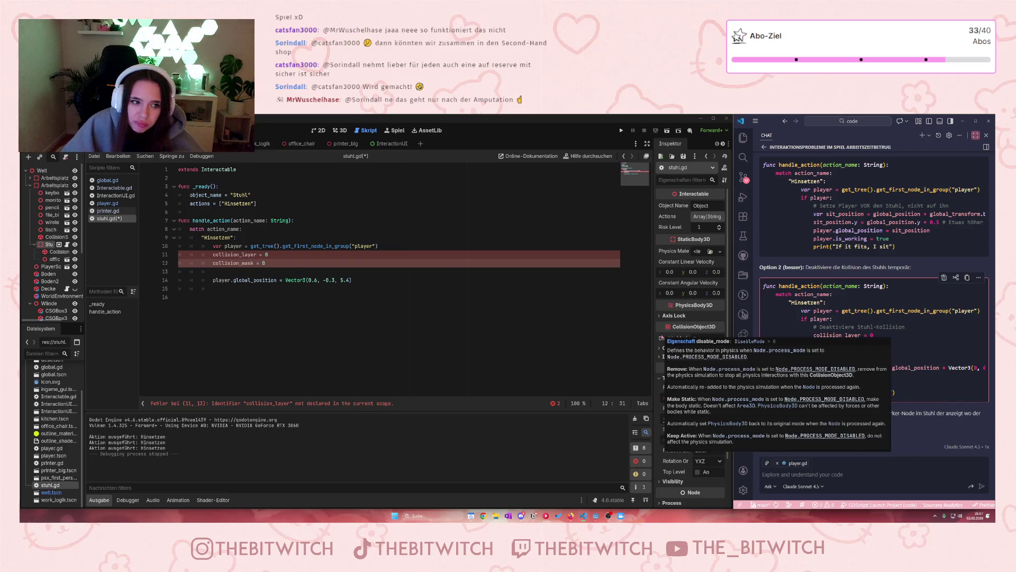
Inspect the Collision, office_chair2 and Stuhl nodes, expanding Stuhl's collision layer and mask settings
scroll(688, 354, "down", 3)
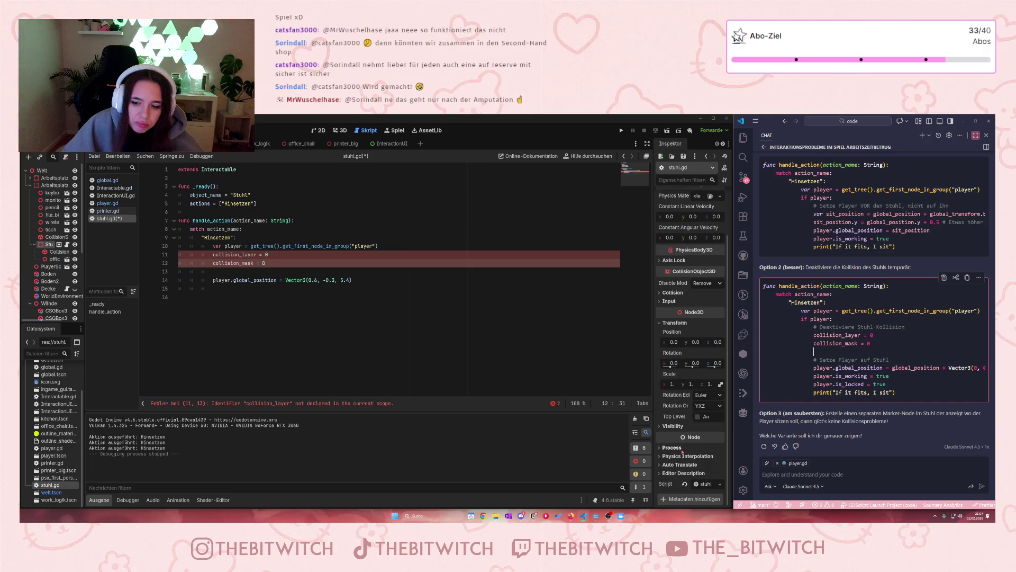
left_click(49, 252)
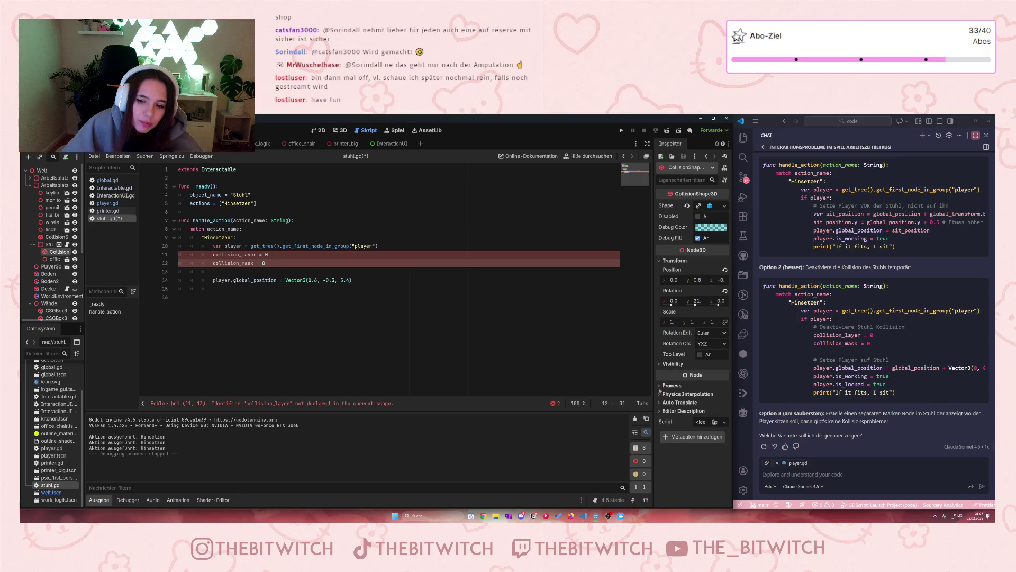
left_click(659, 364)
left_click(659, 364)
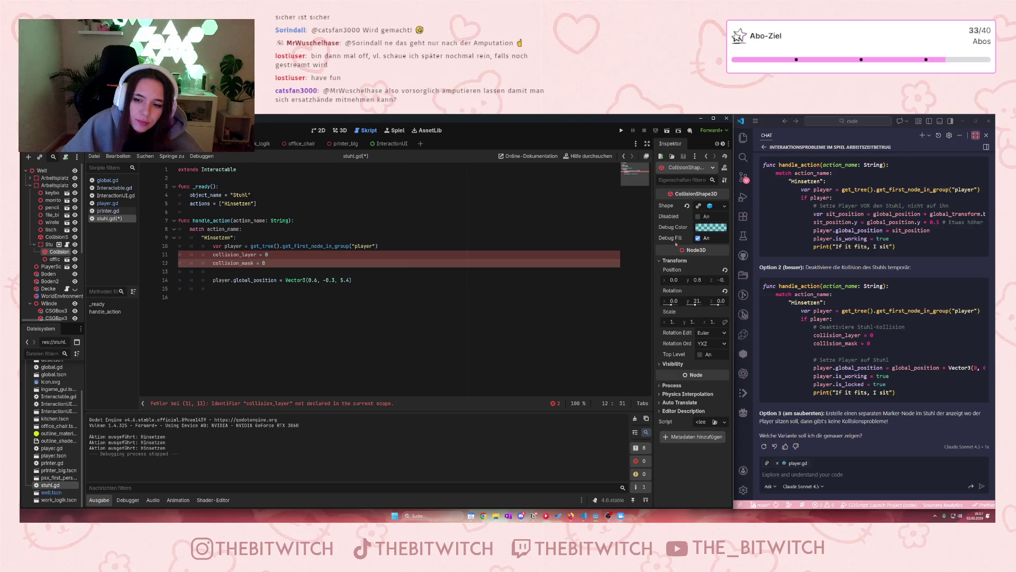
left_click(55, 259)
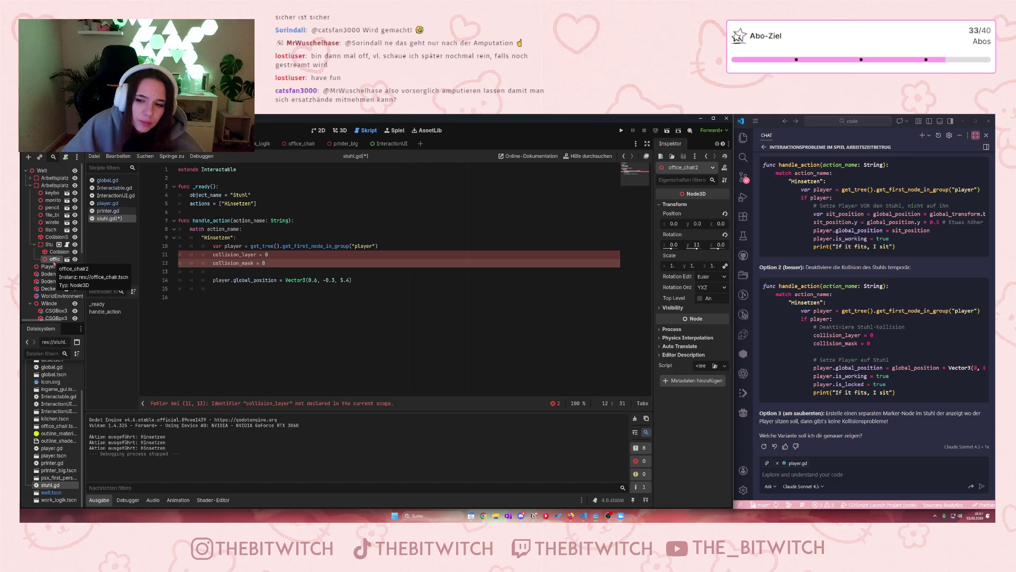
left_click(49, 244)
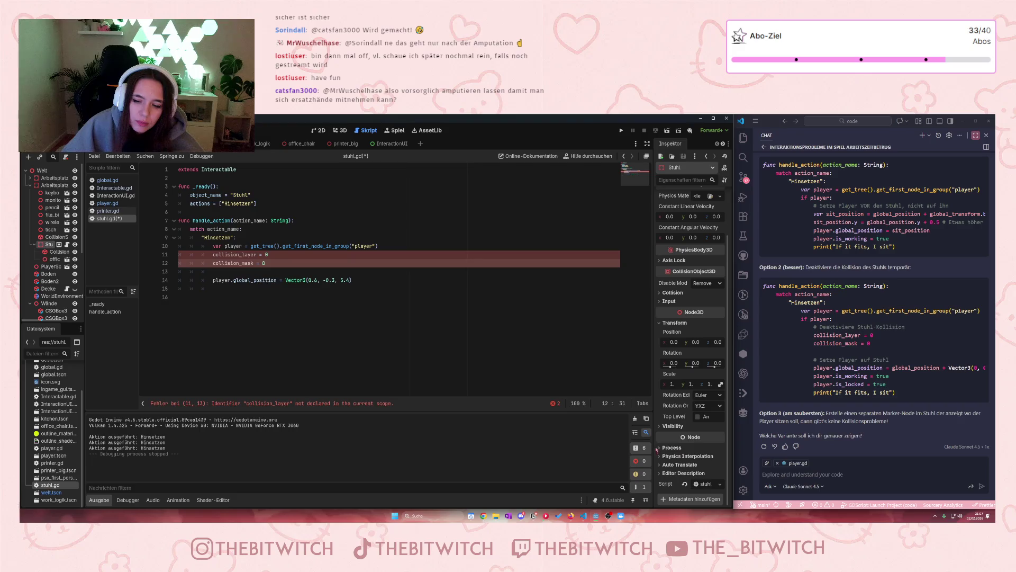
left_click(673, 292)
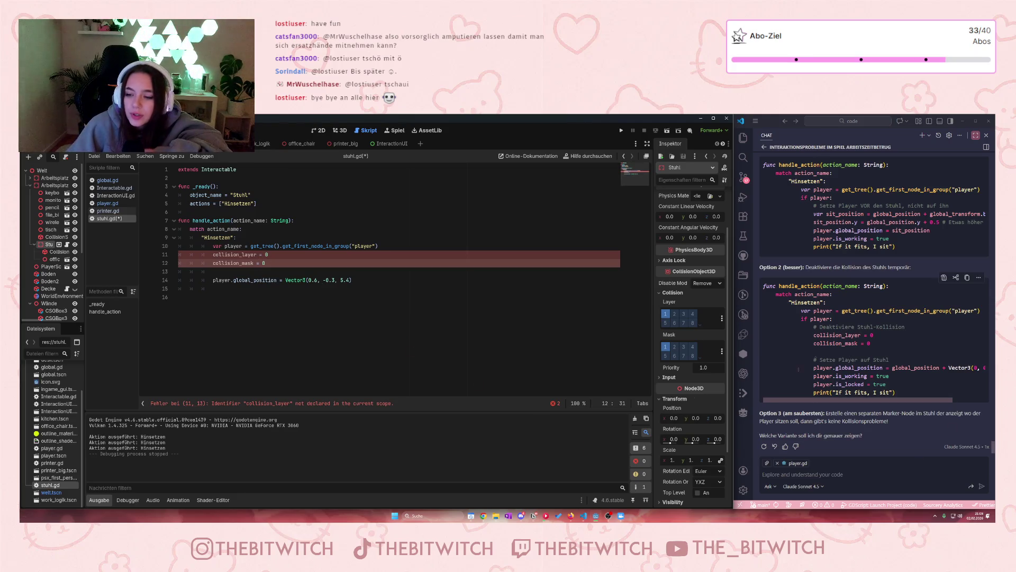
Copy the 'collision_layer not declared' error from Godot and send it to Copilot Chat
left_click(338, 405)
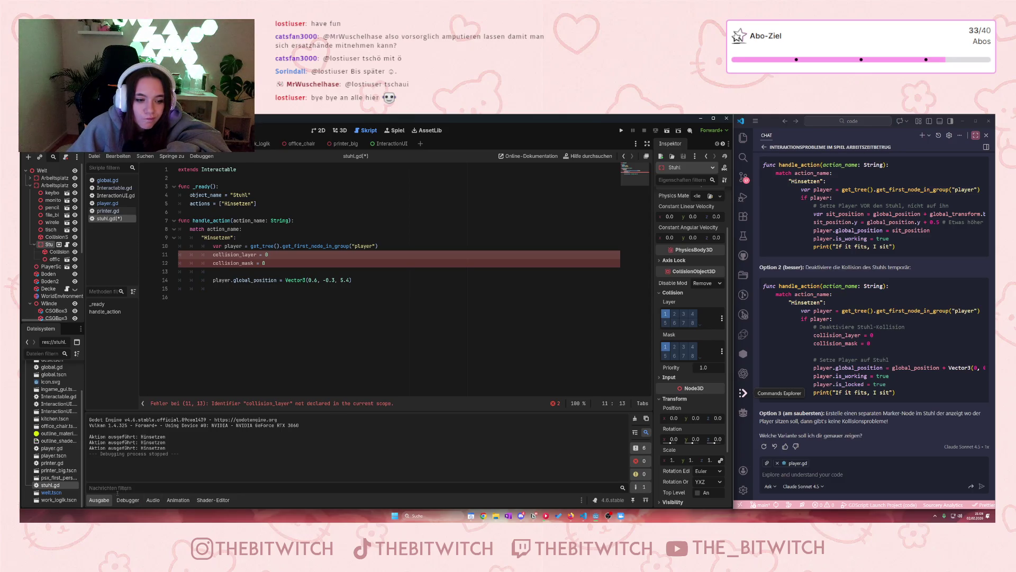
right_click(256, 407)
left_click(263, 411)
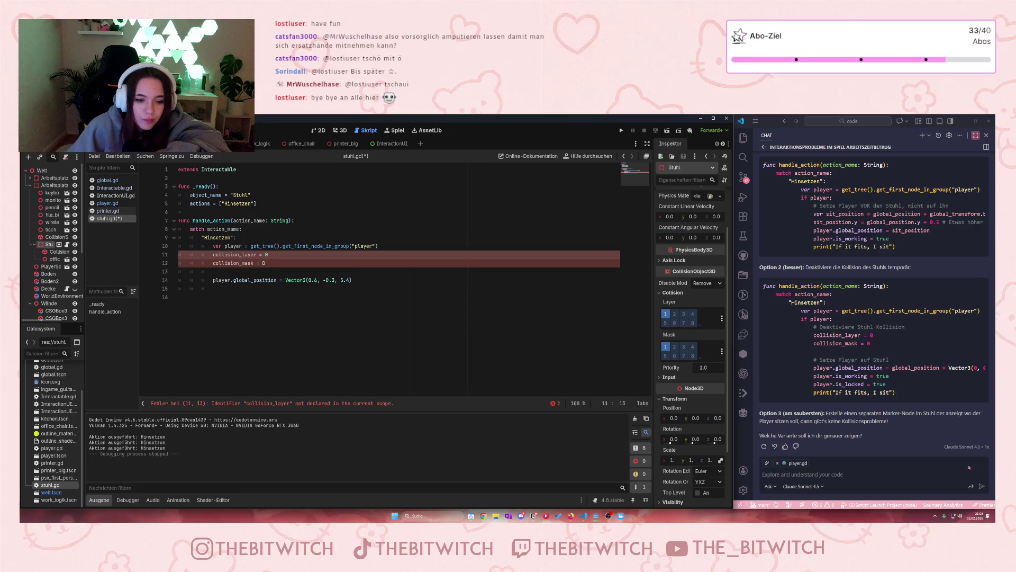
left_click(803, 471)
type("Fehler bei (11, 13): Identifier \"collision_layer\" not declared in the current scope.")
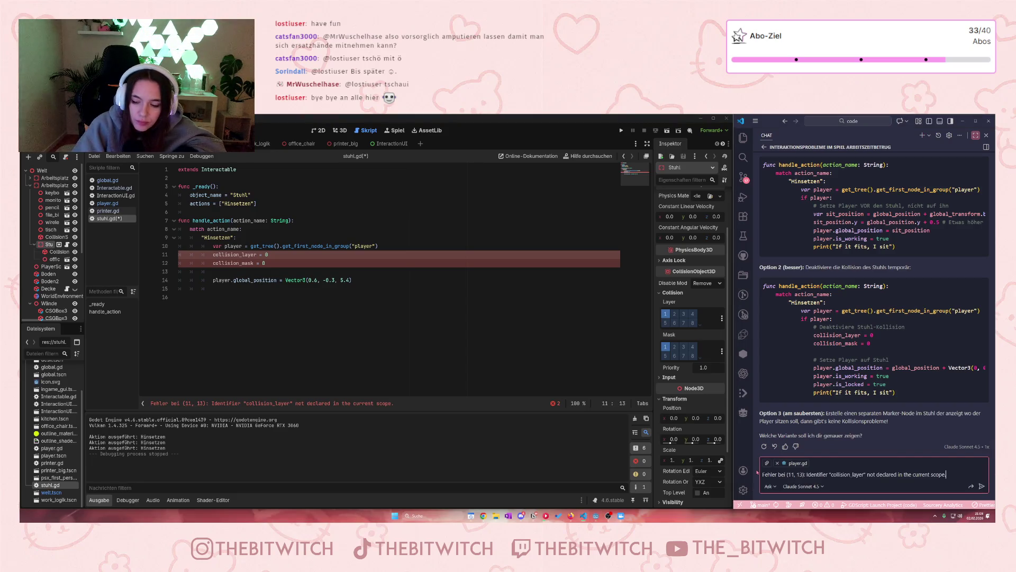
key("Return")
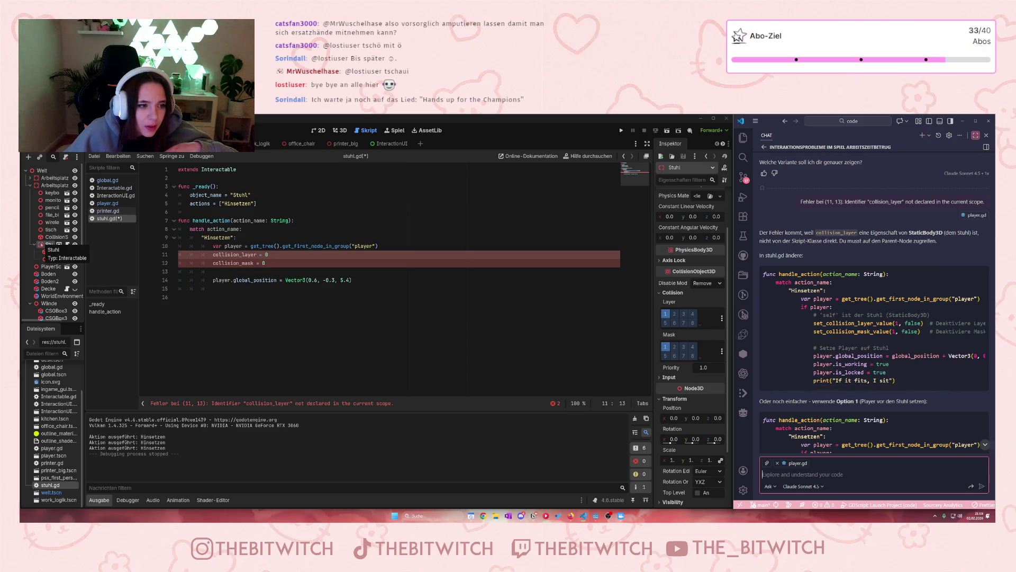
Scroll to the suggested fix and select its set_collision_layer_value and set_collision_mask_value lines
scroll(889, 360, "down", 2)
scroll(889, 360, "down", 3)
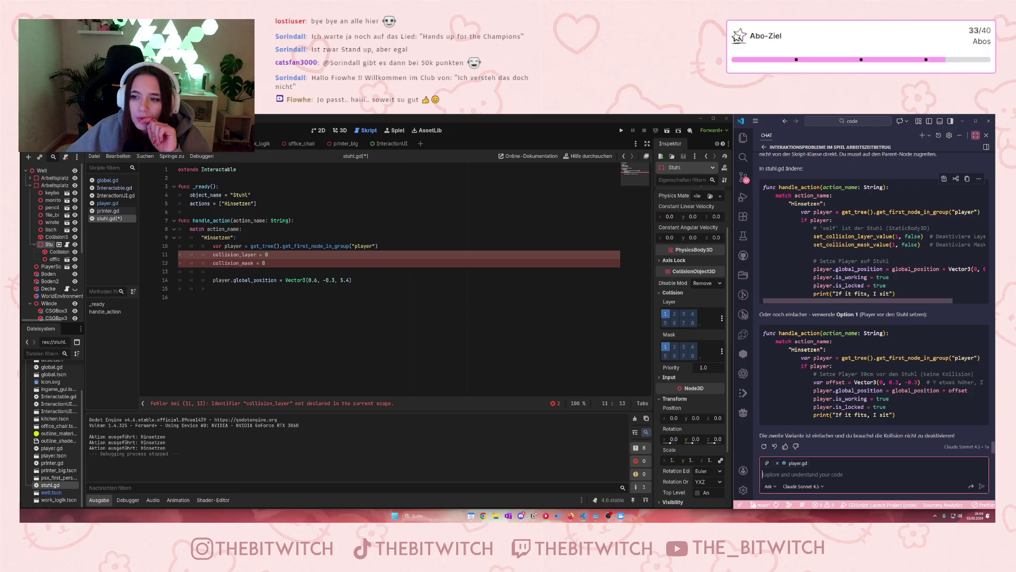
left_click_drag(814, 236, 921, 245)
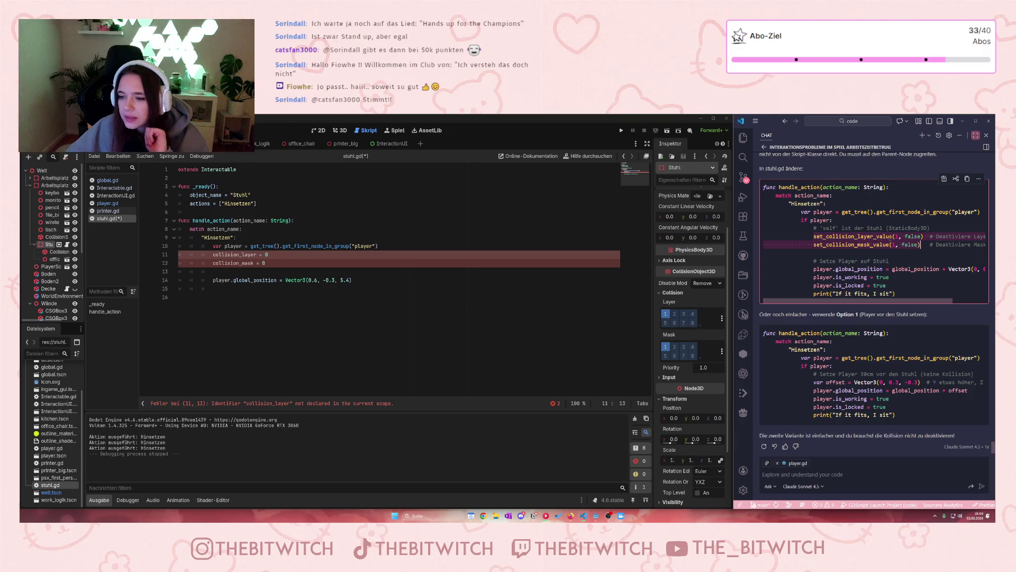
double_click(875, 244)
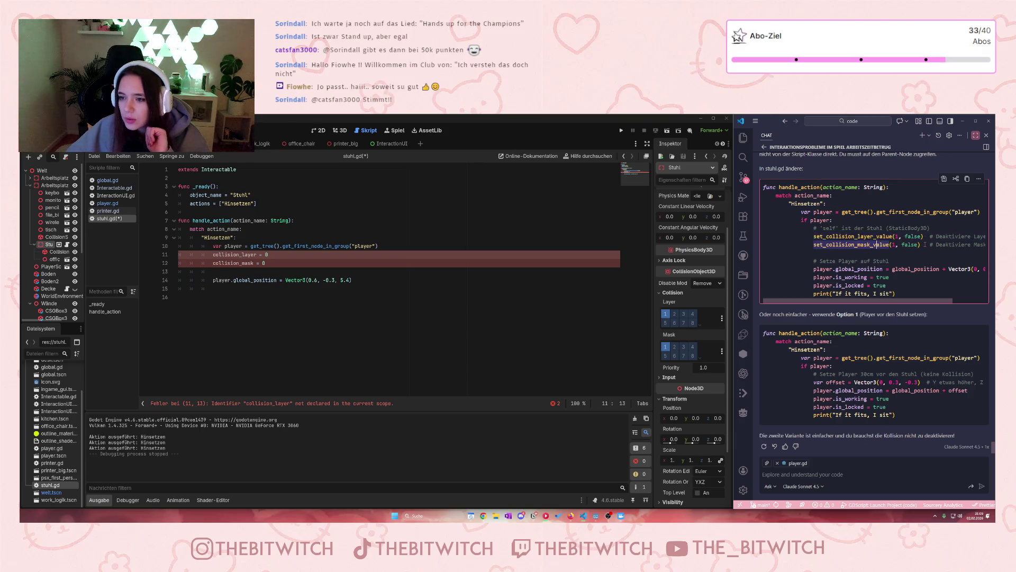
left_click(813, 236)
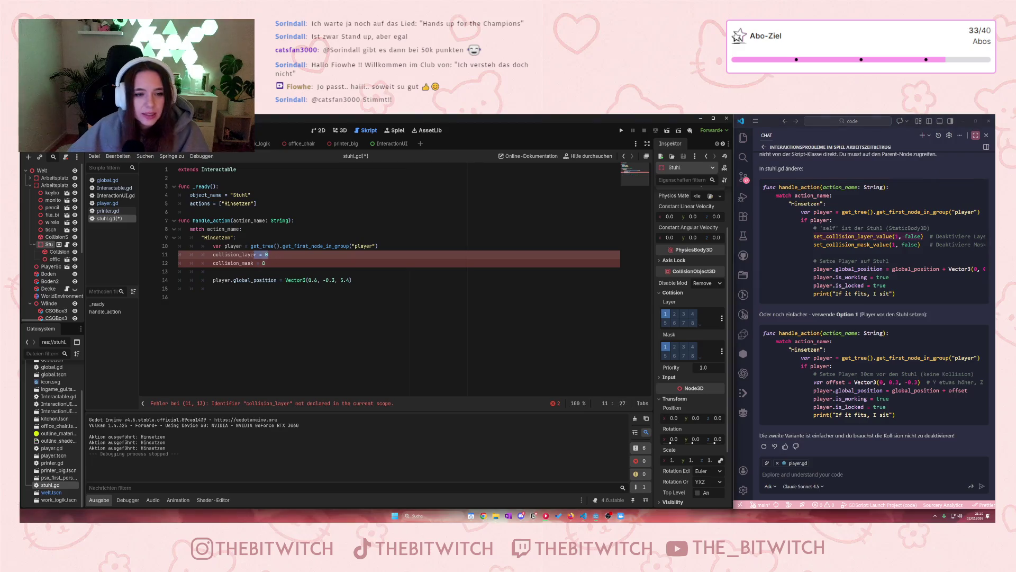
Overwrite line 11's collision_layer = 0 with set_collision_layer_value(1, false), then go to the 3D view
left_click_drag(284, 255, 213, 255)
type("set_collision_layer_value(1, false)")
key("Down")
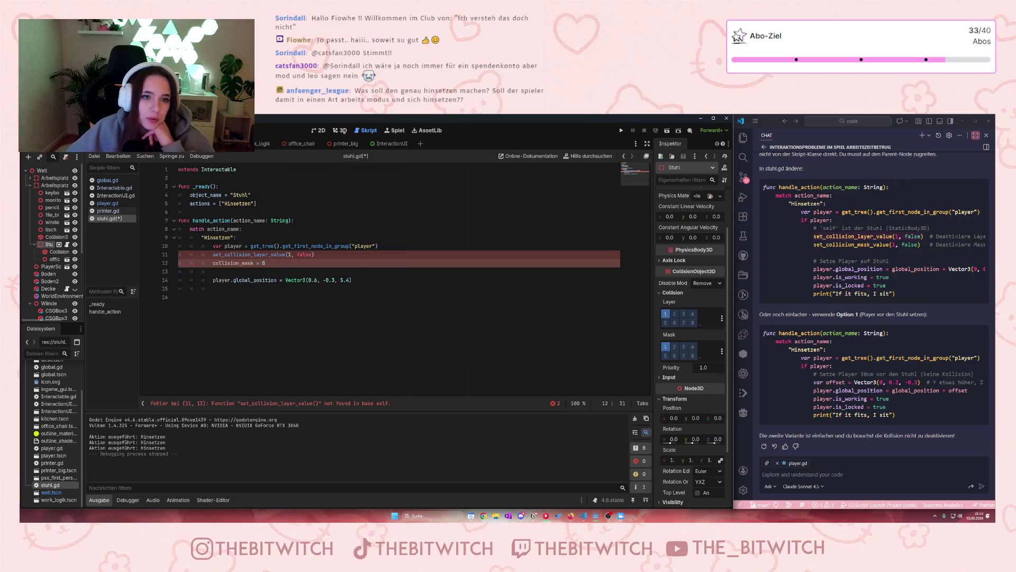
key("ctrl+F2")
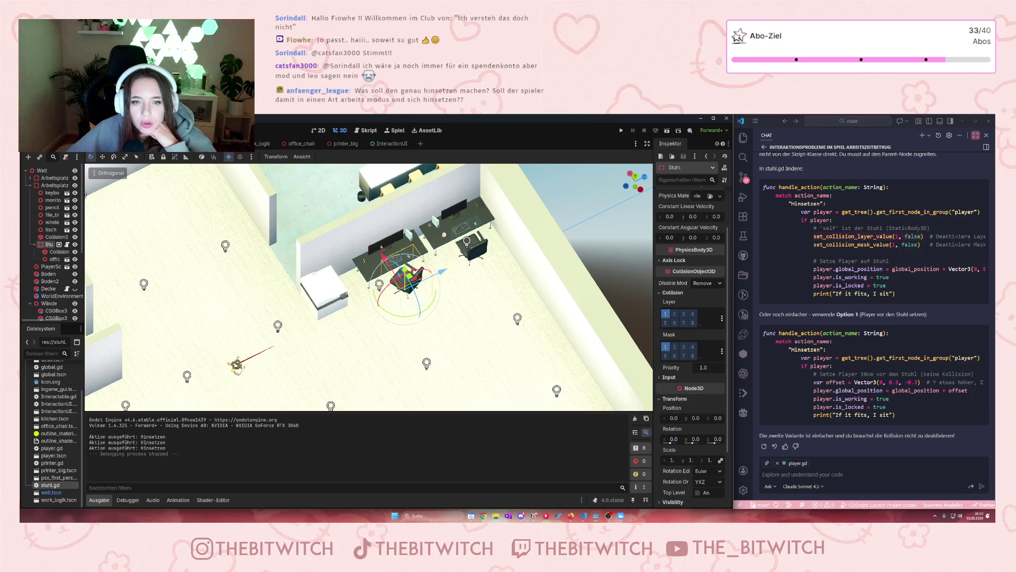
Select the monitor, then the Stuhl chair, and inspect the chair's Collision shape
left_click(382, 246)
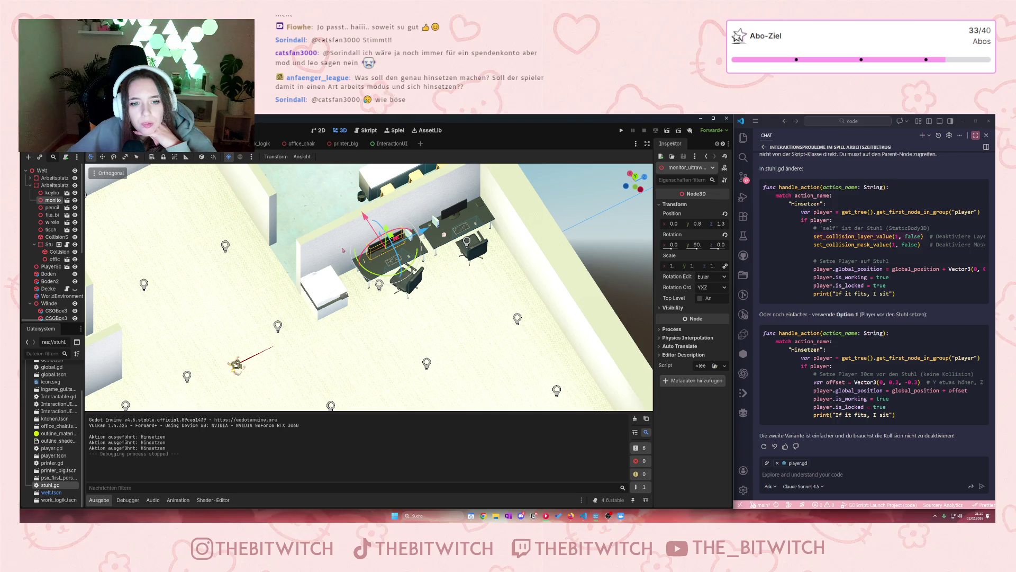
left_click(48, 244)
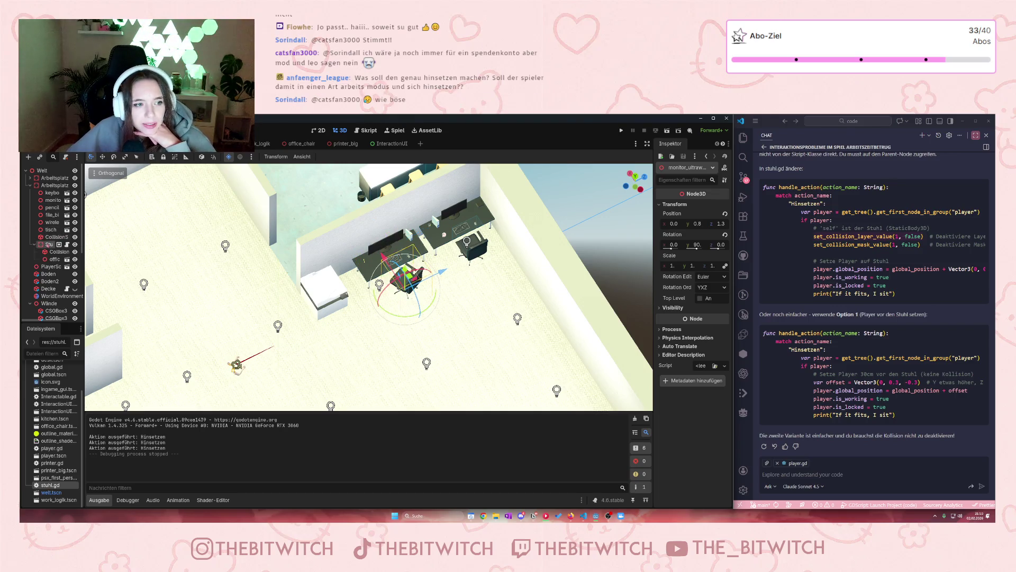
left_click(55, 252)
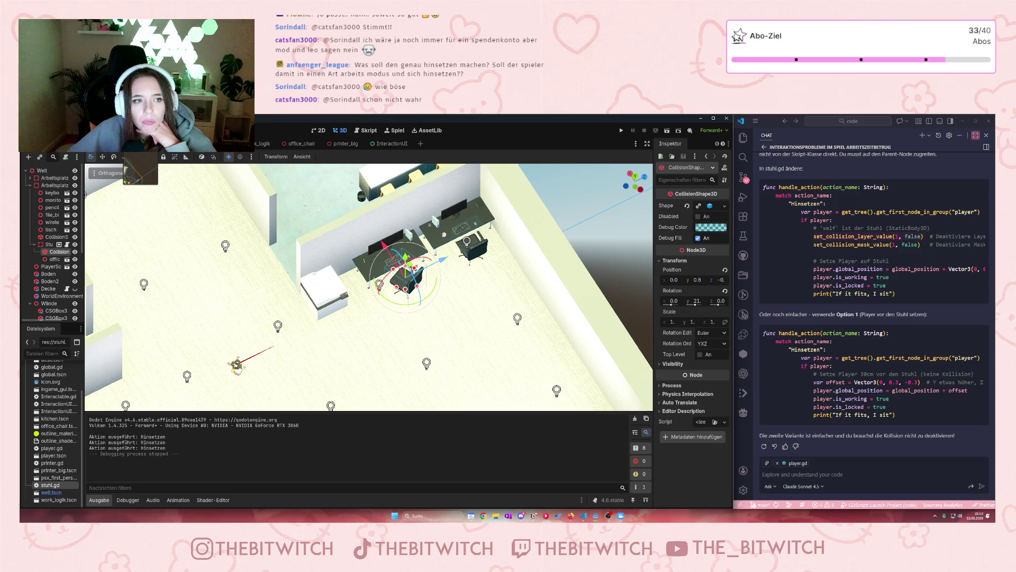
Look over PlayerScene and its player.gd script, then go back to stuhl.gd
left_click(140, 144)
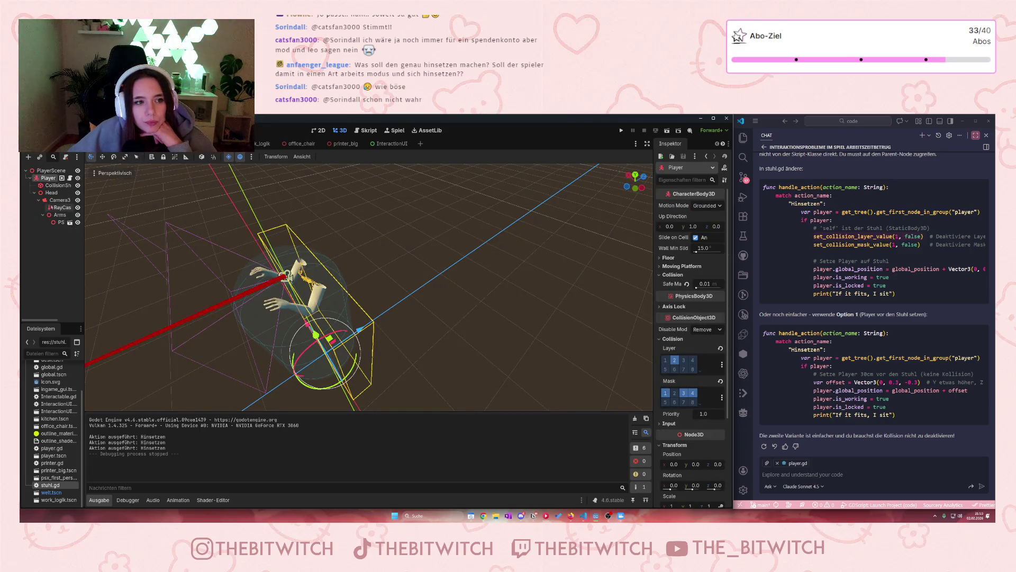
left_click(69, 178)
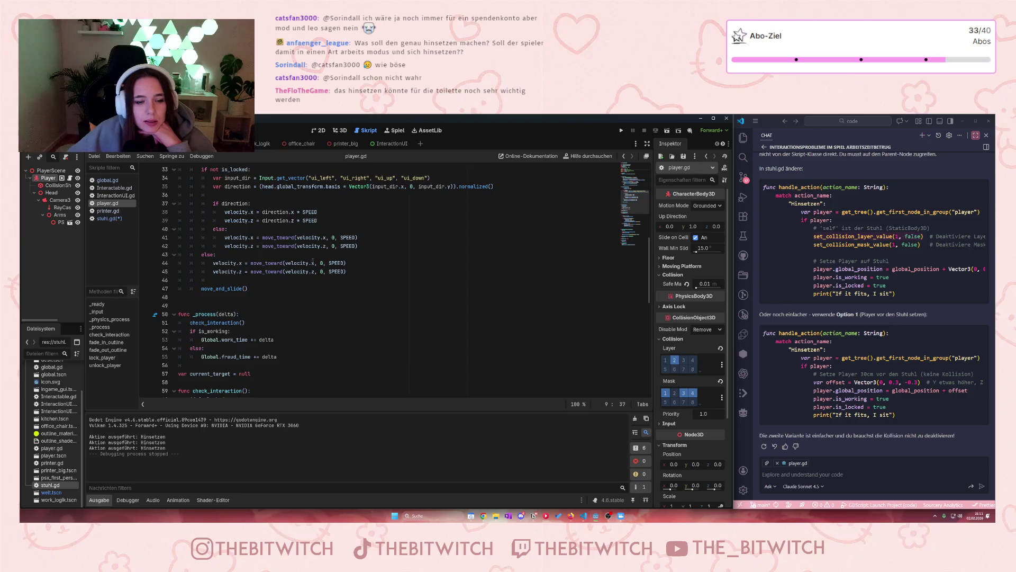
left_click(109, 218)
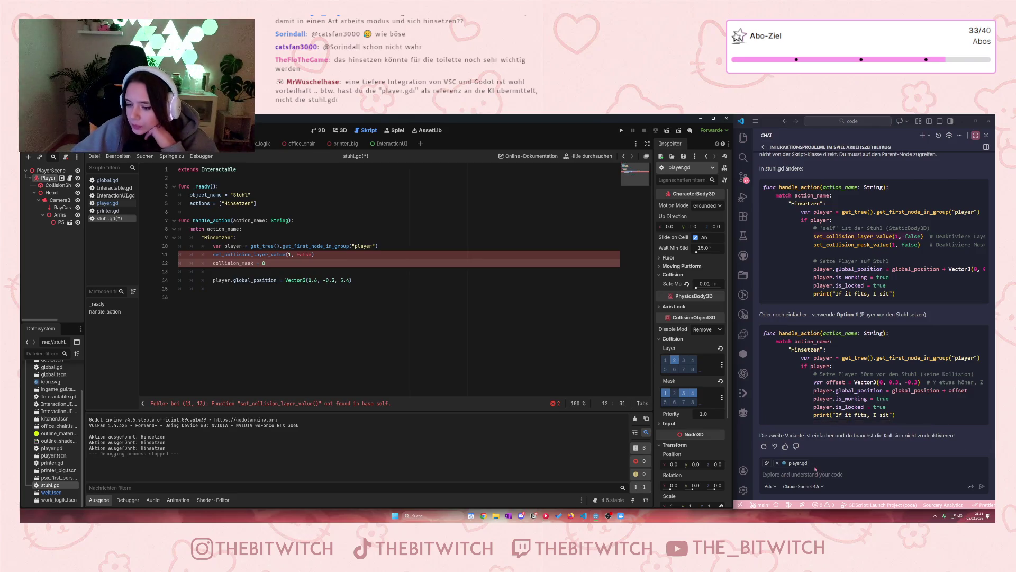
left_click(767, 463)
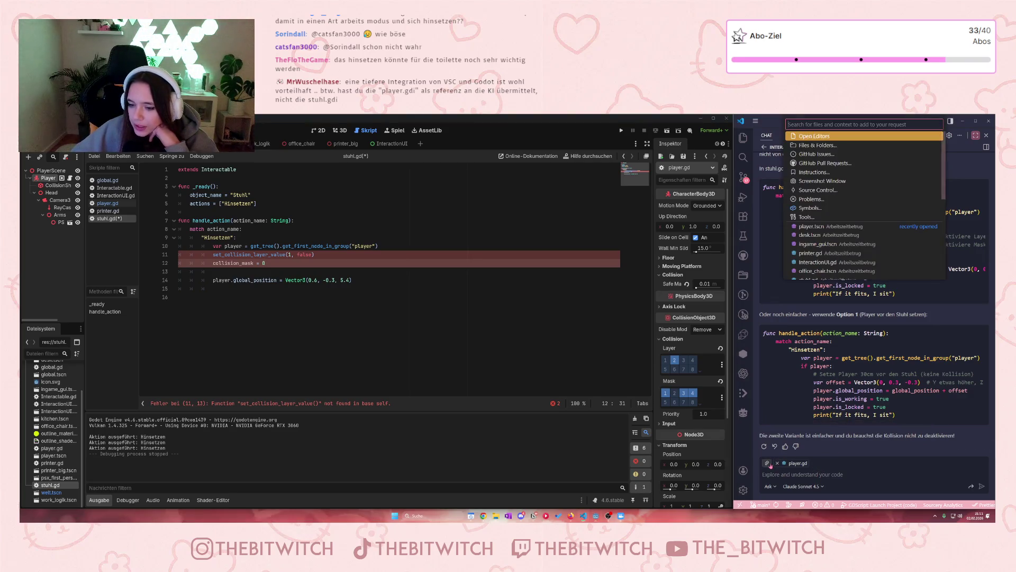
scroll(824, 255, "down", 2)
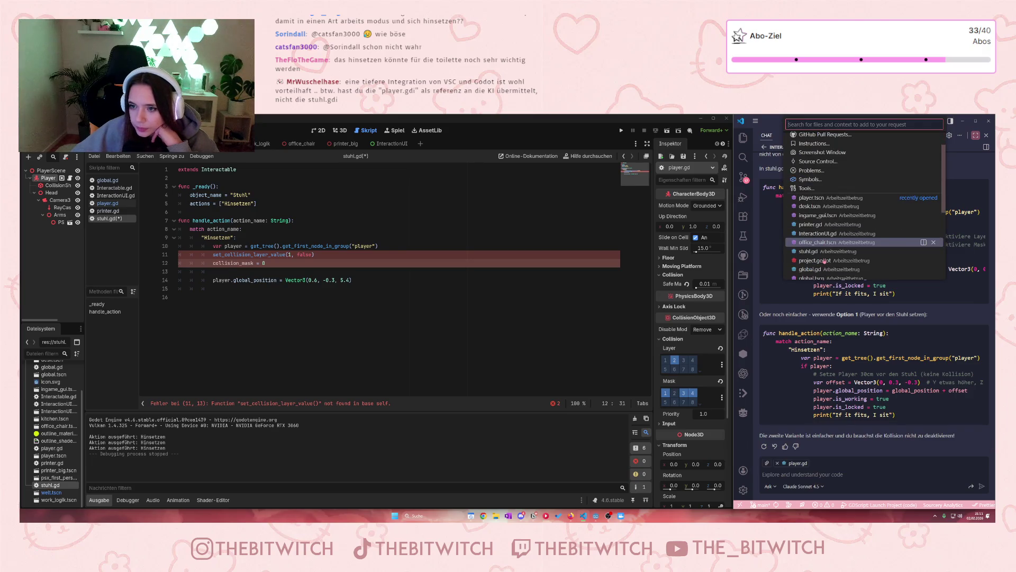
scroll(824, 261, "down", 4)
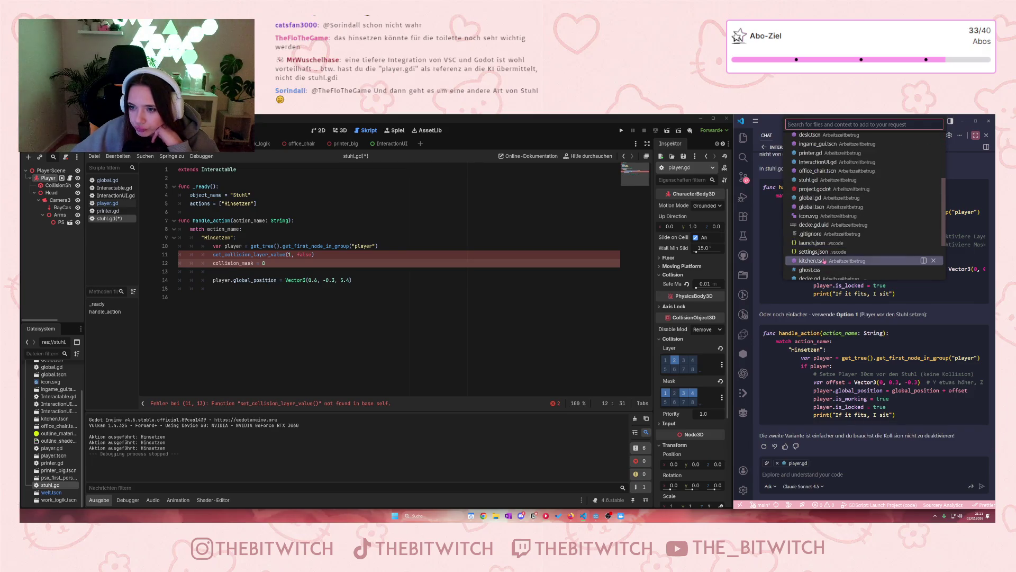
scroll(824, 261, "up", 3)
scroll(823, 259, "down", 3)
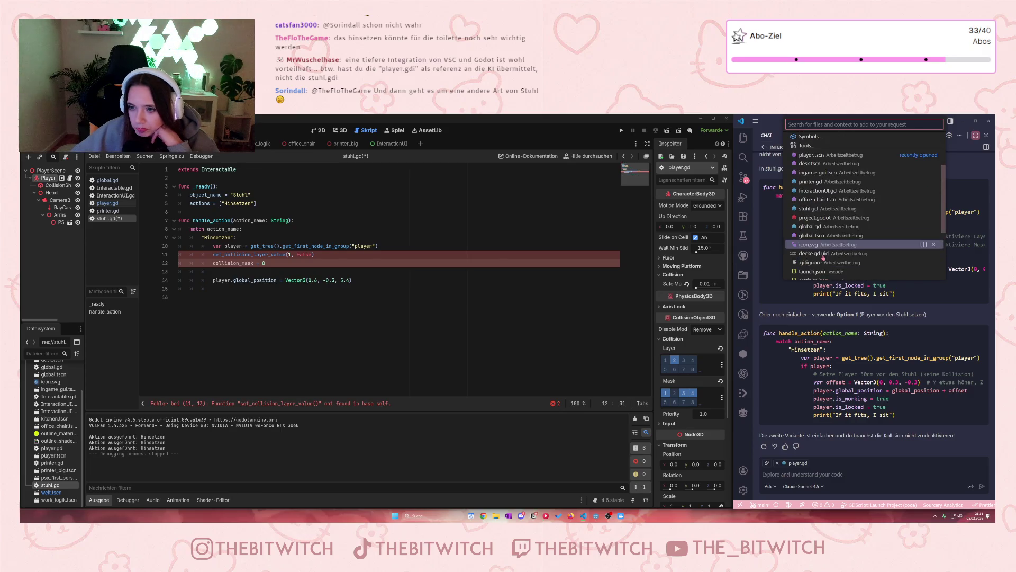
scroll(823, 254, "up", 5)
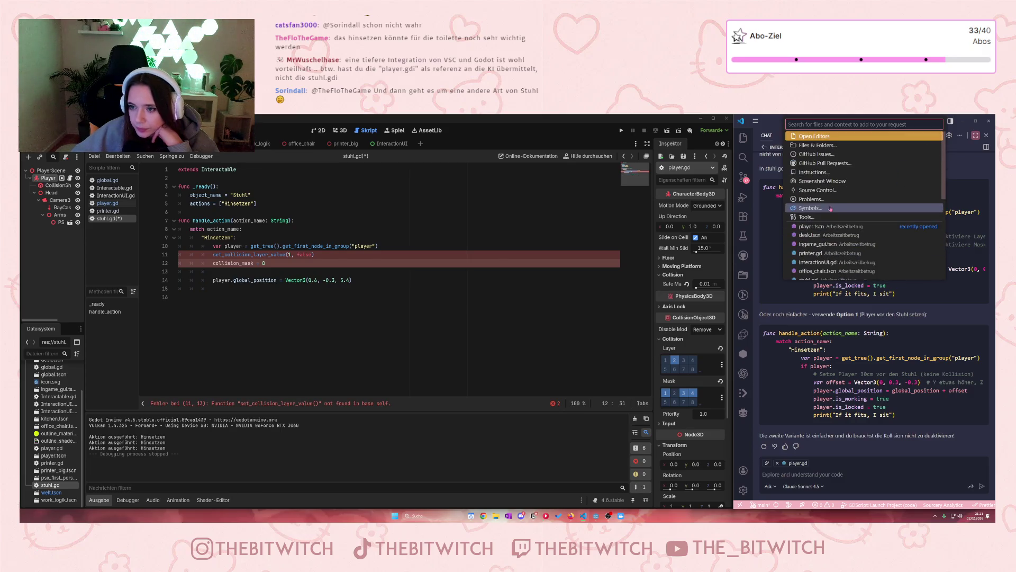
type("play")
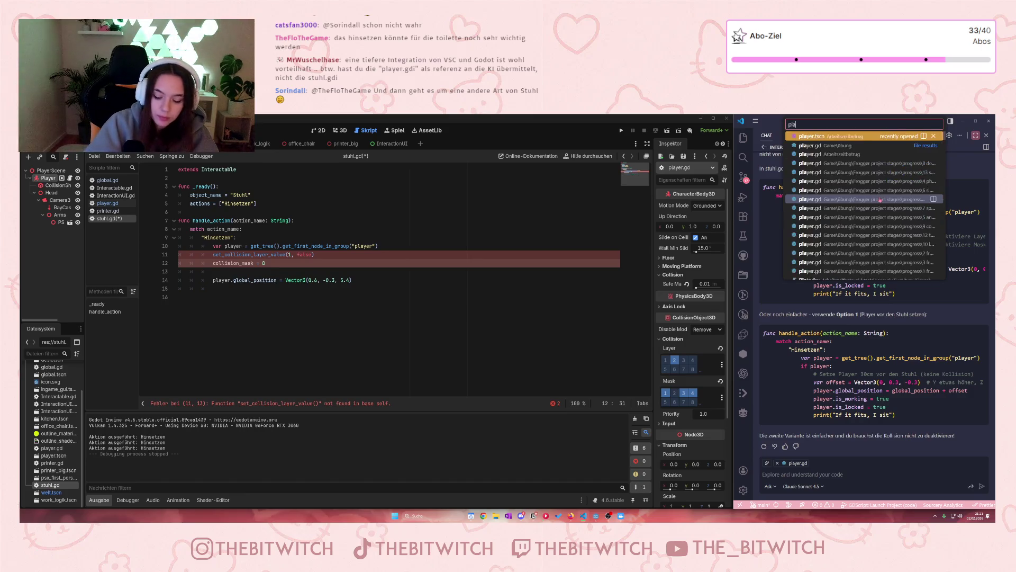
left_click(846, 154)
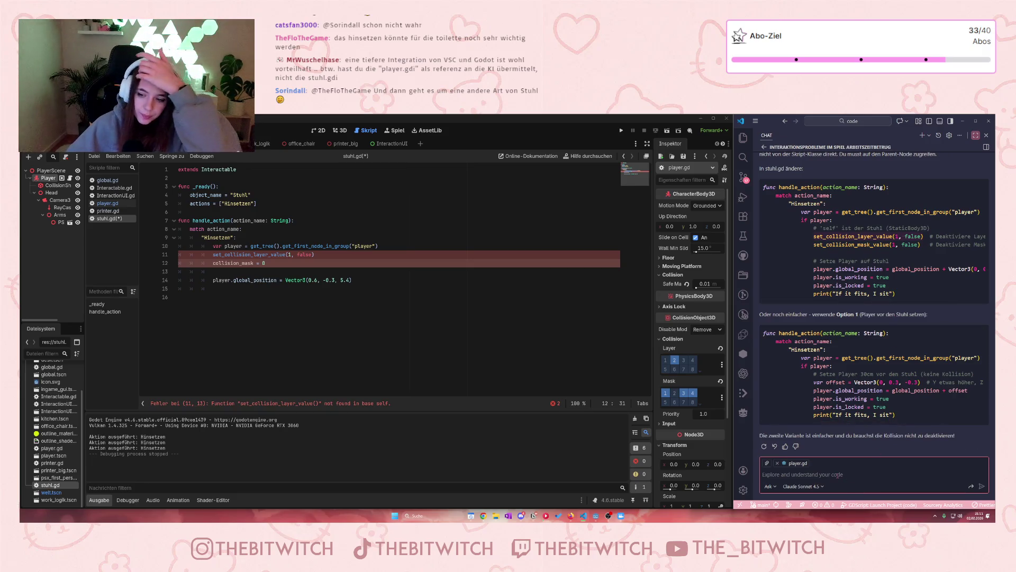
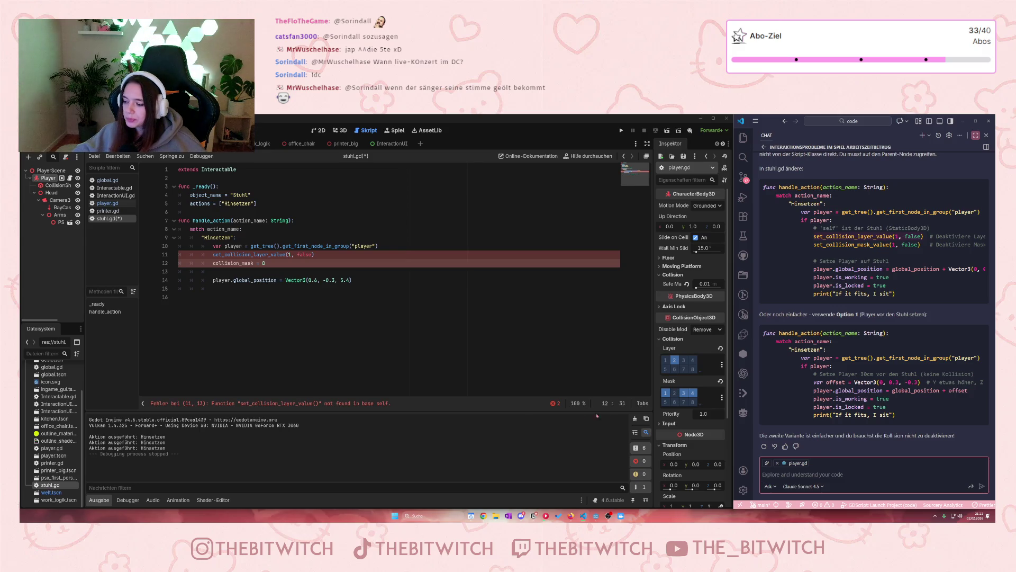
Review the AI chat's suggested offset code alongside the stuhl.gd script
left_click(312, 268)
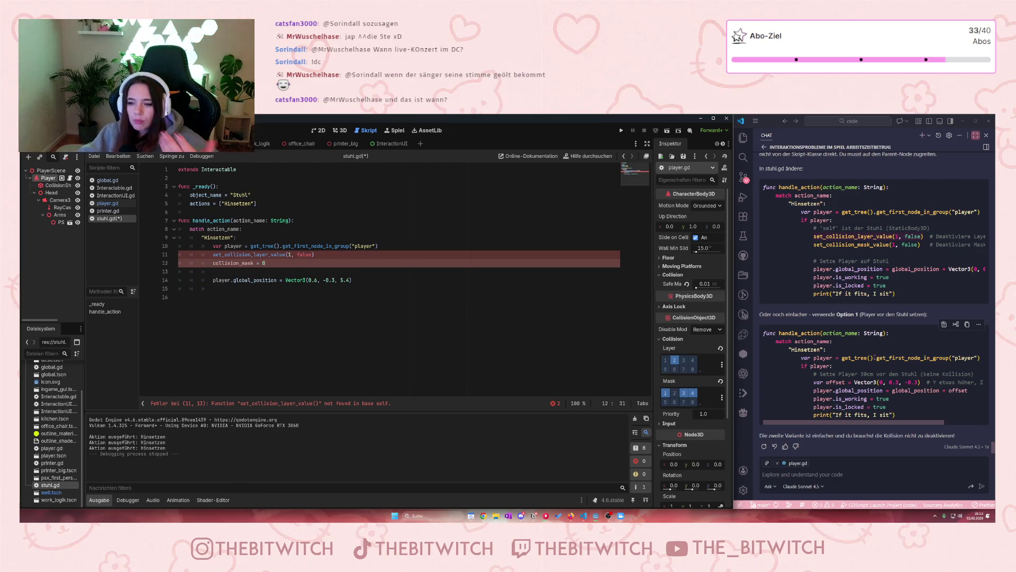
left_click_drag(860, 373, 906, 391)
left_click(910, 382)
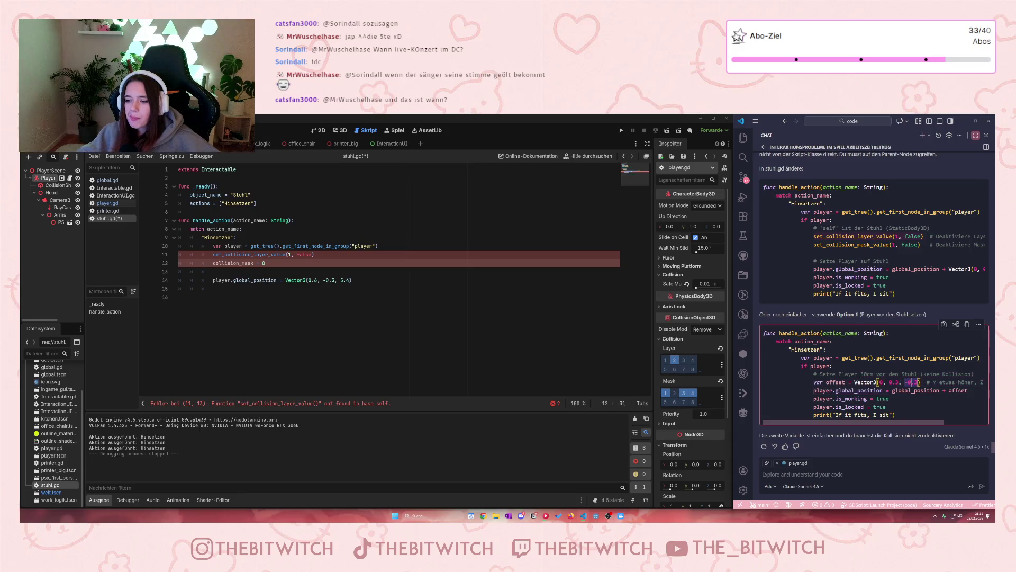
scroll(913, 382, "right", 1)
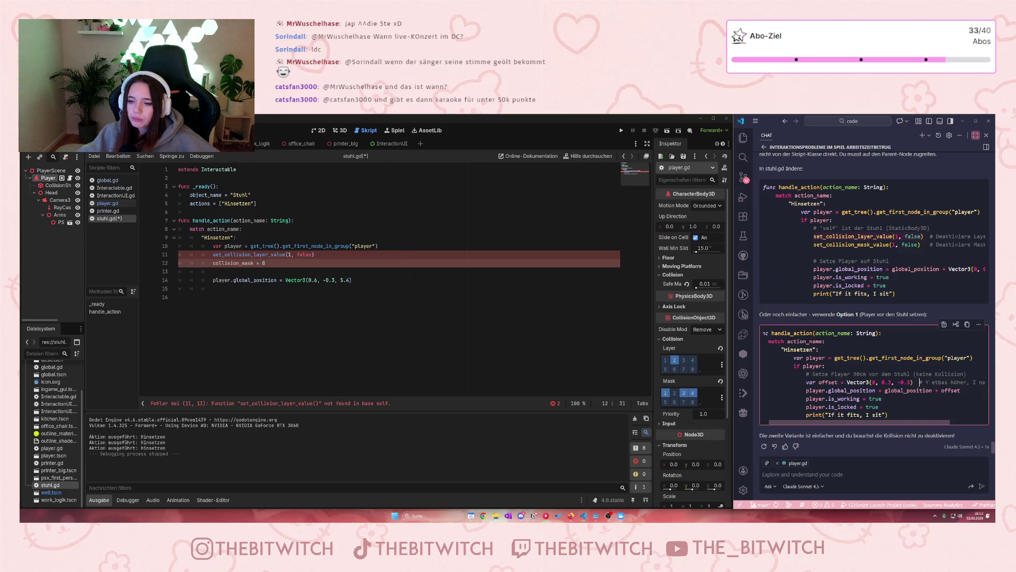
scroll(935, 377, "up", 2)
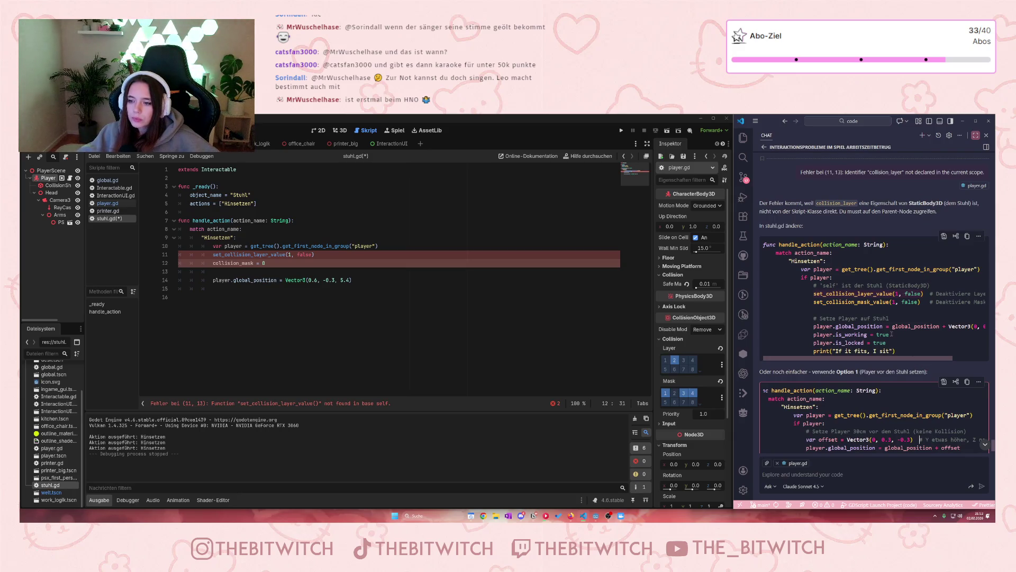
scroll(876, 332, "down", 1)
scroll(876, 332, "up", 2)
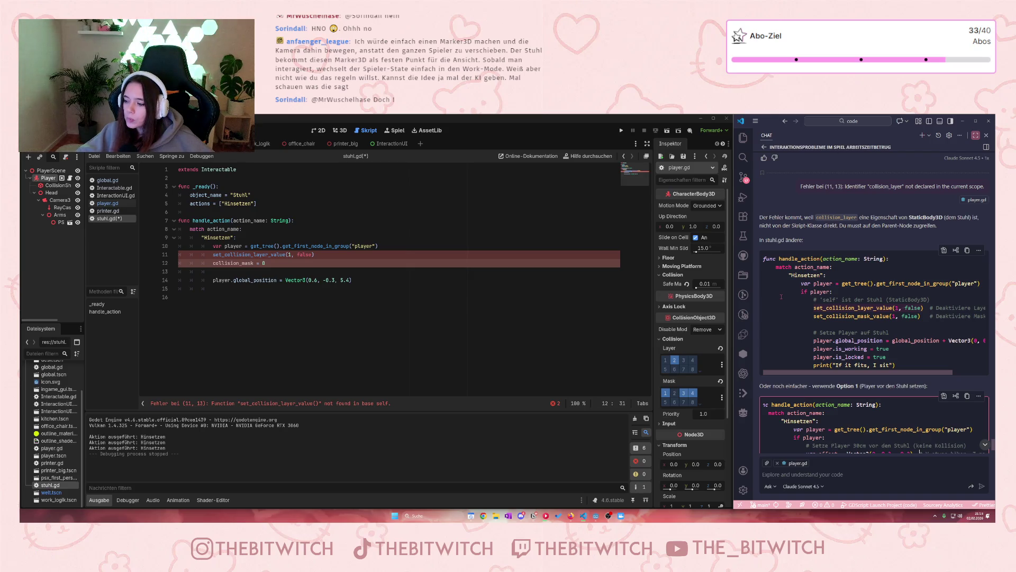
Inspect the player's Head node, expand Arms to show its children, and go to line 10
left_click(51, 192)
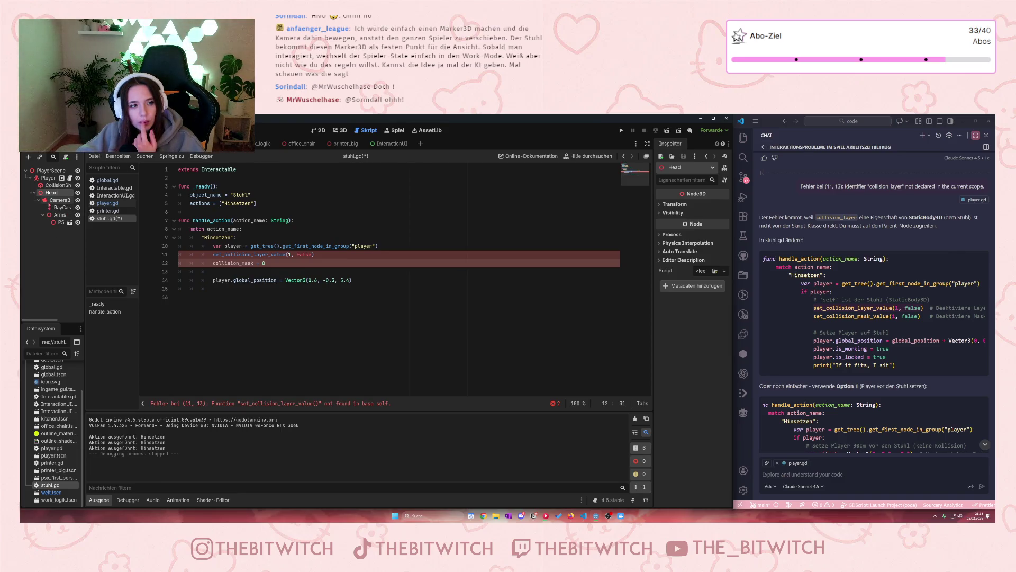
left_click(42, 214)
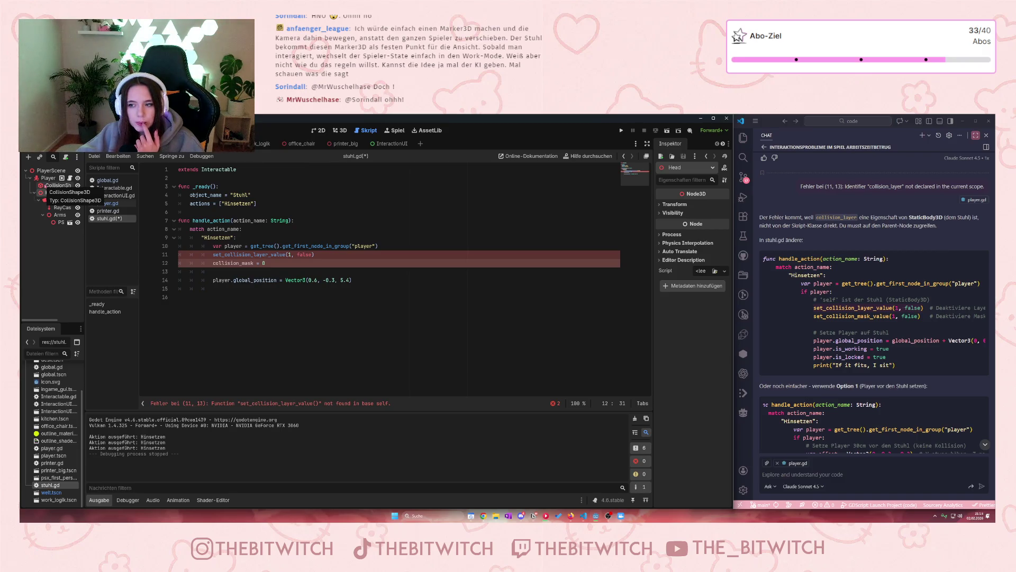
left_click(378, 246)
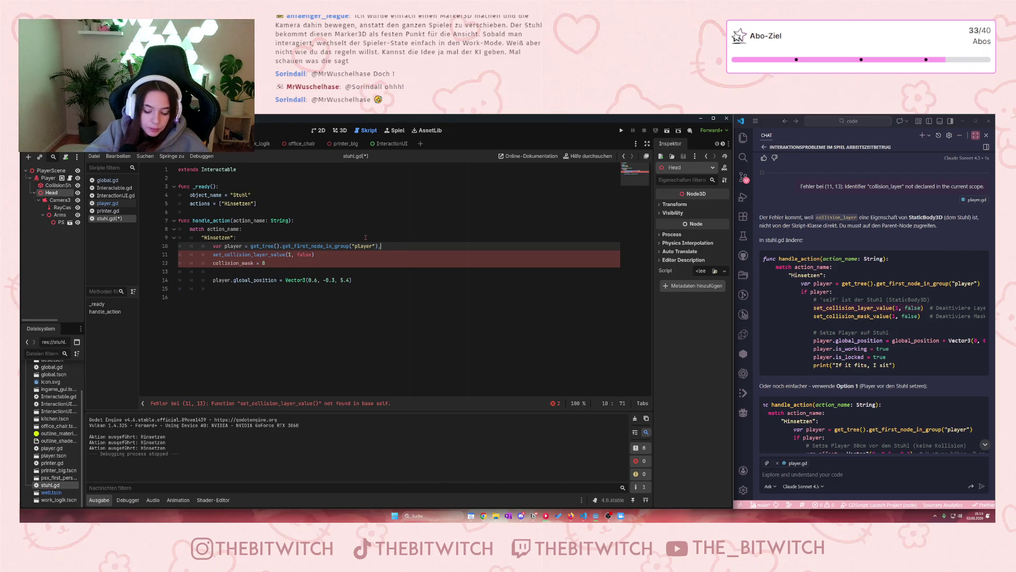
Append .get_child("Head") to the player group lookup on line 10 in stuhl.gd
type(",")
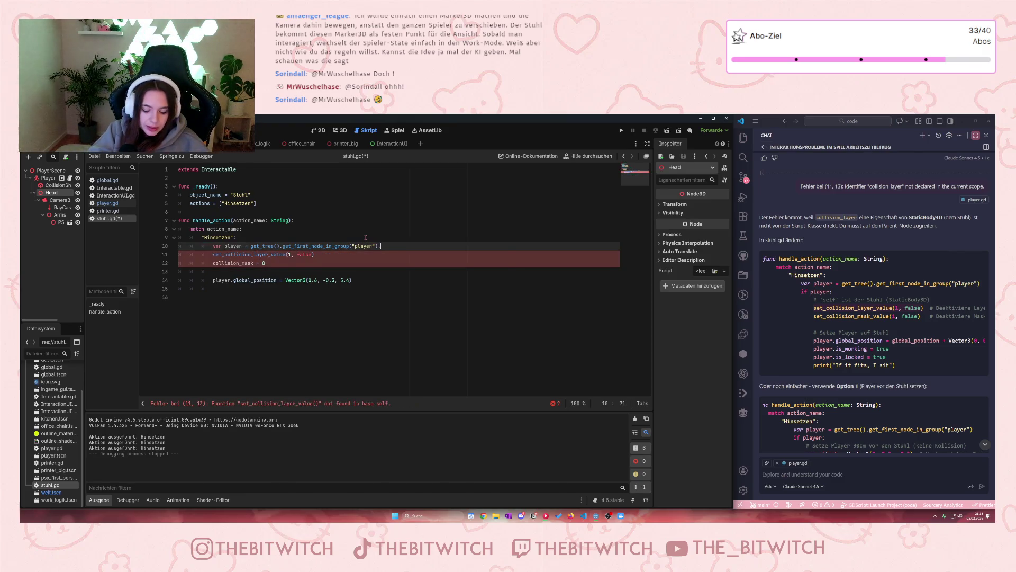
type(".get")
key("Down")
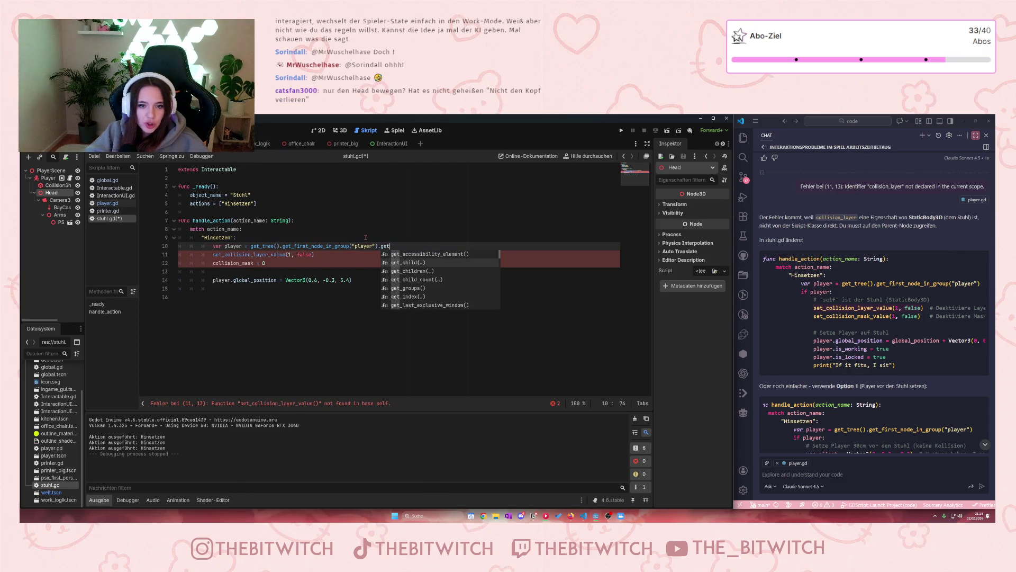
key("Return")
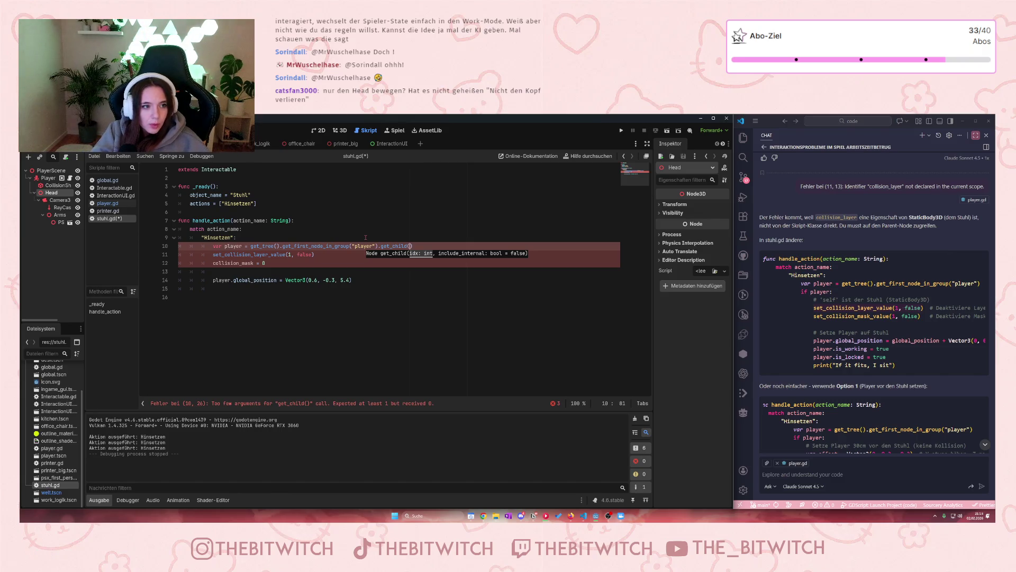
type("Head")
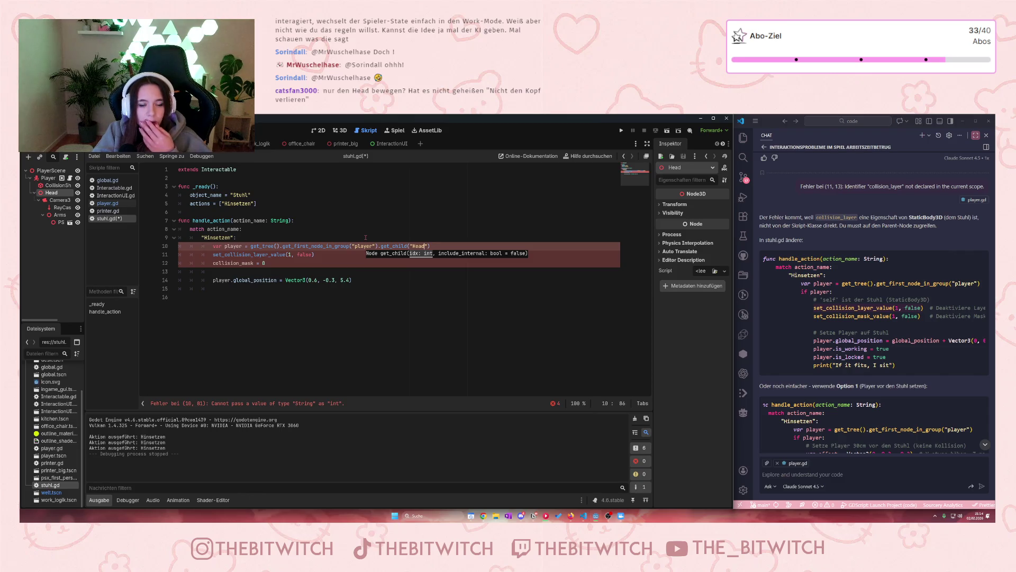
left_click(383, 331)
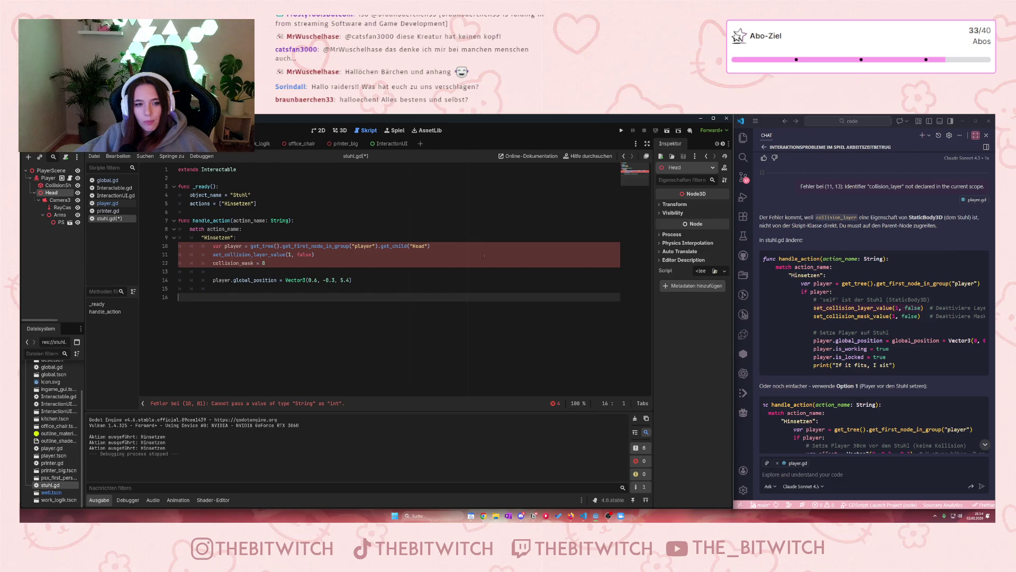
left_click(368, 257)
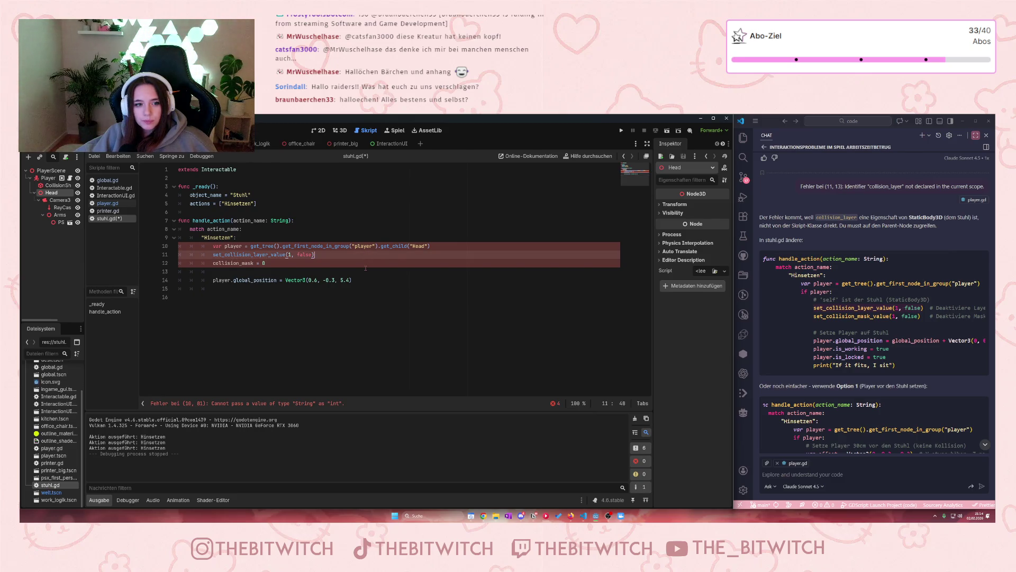